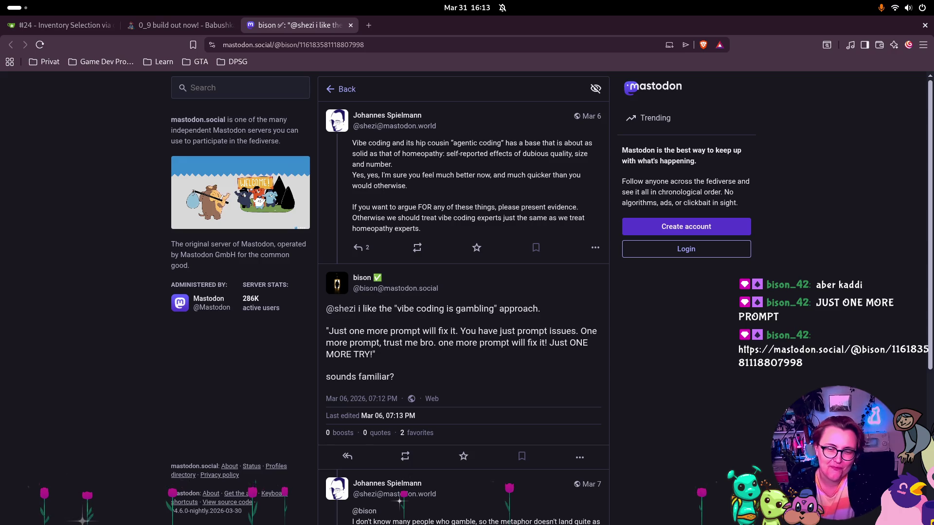
# Step: Close the Mastodon post tab and bring the Rider code editor forward
pyautogui.click(350, 25)
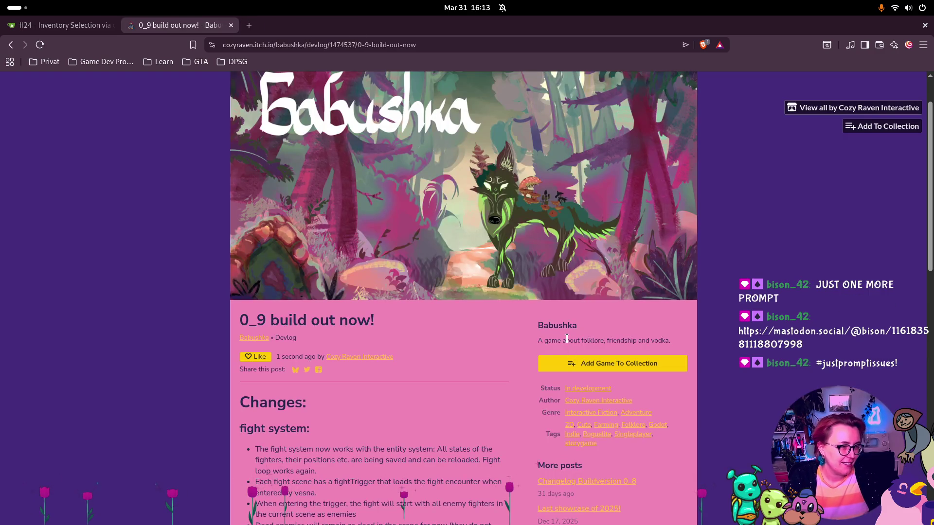
pyautogui.press('super')
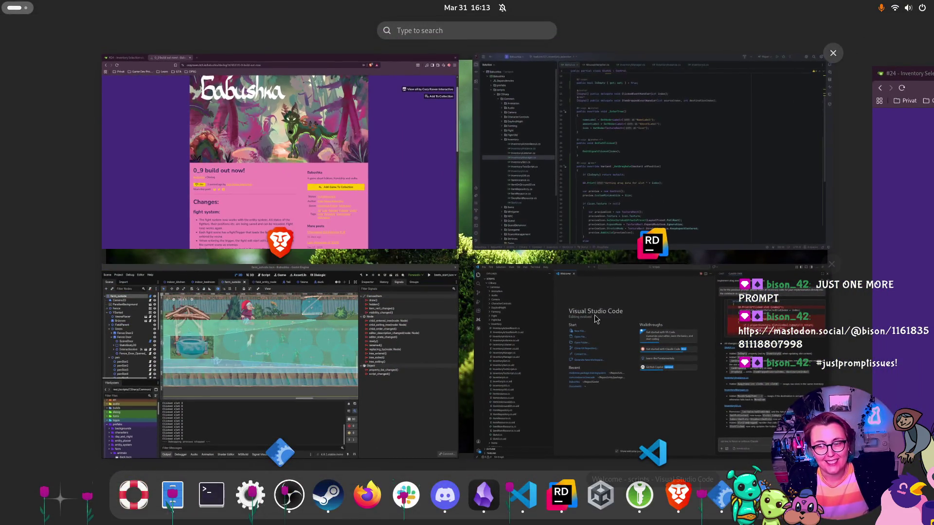
pyautogui.click(556, 201)
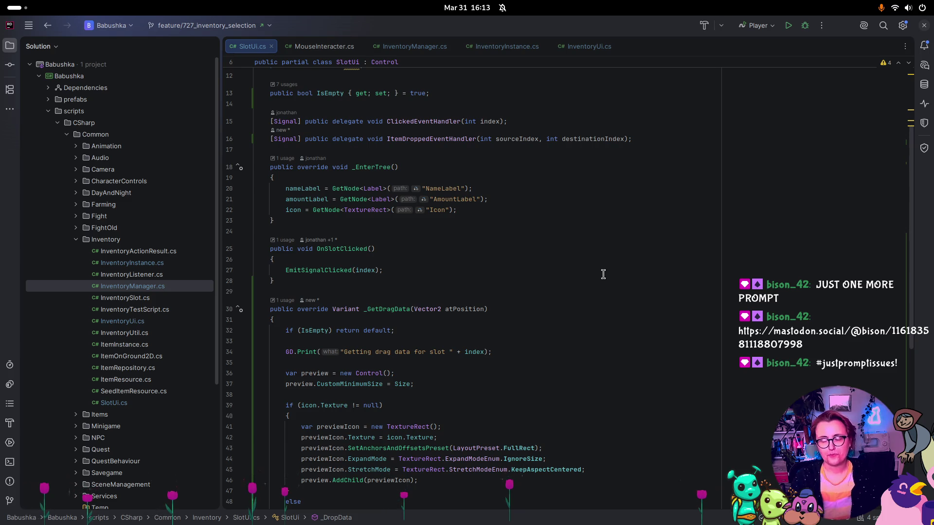
pyautogui.press('super')
pyautogui.click(530, 176)
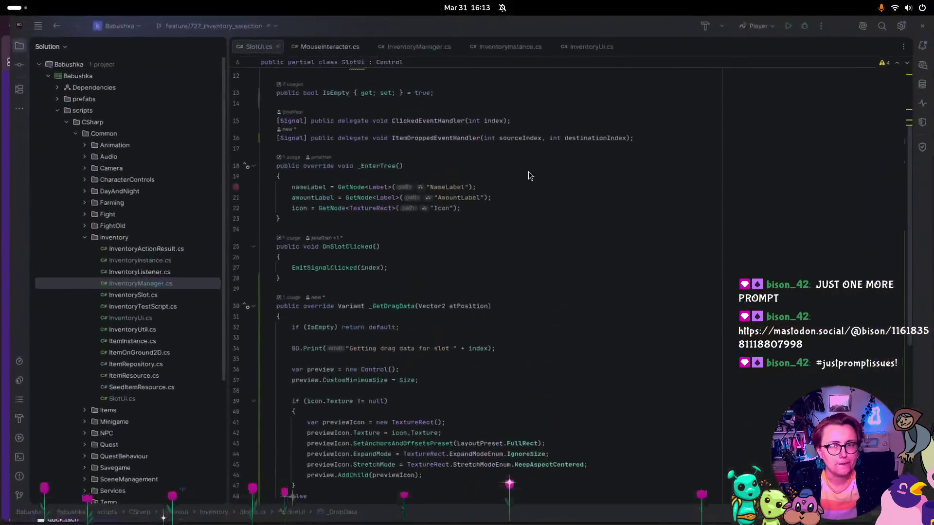
# Step: Switch to the browser's Babushka devlog, then bring the Godot editor to the front
pyautogui.press('super')
pyautogui.click(276, 132)
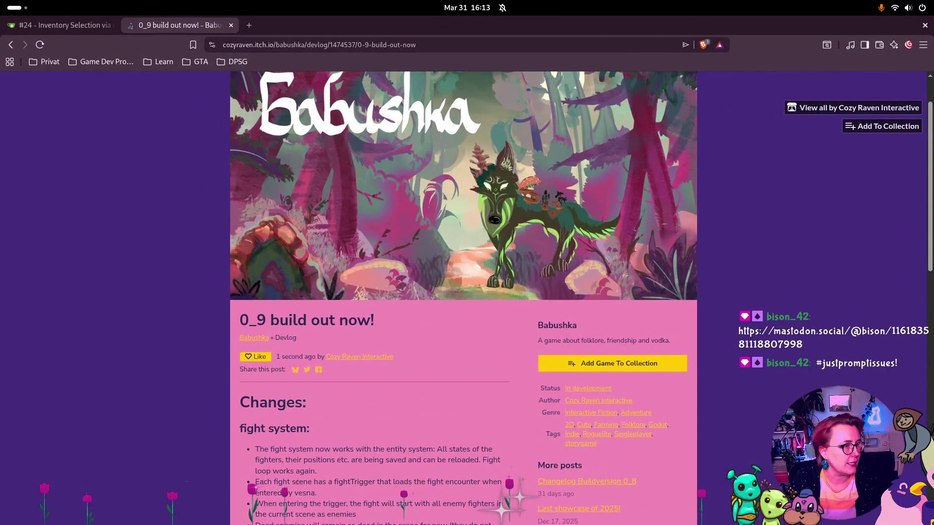
pyautogui.press('super')
pyautogui.press('super')
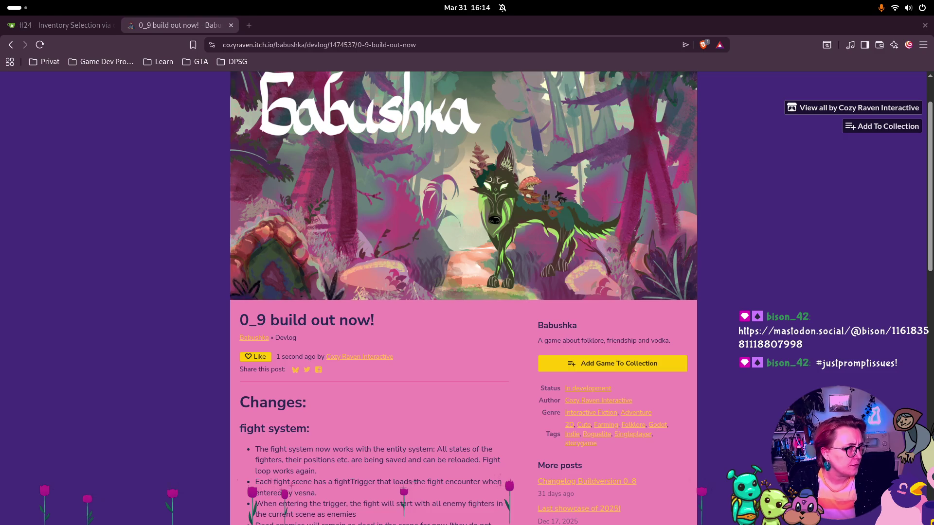
pyautogui.press('super')
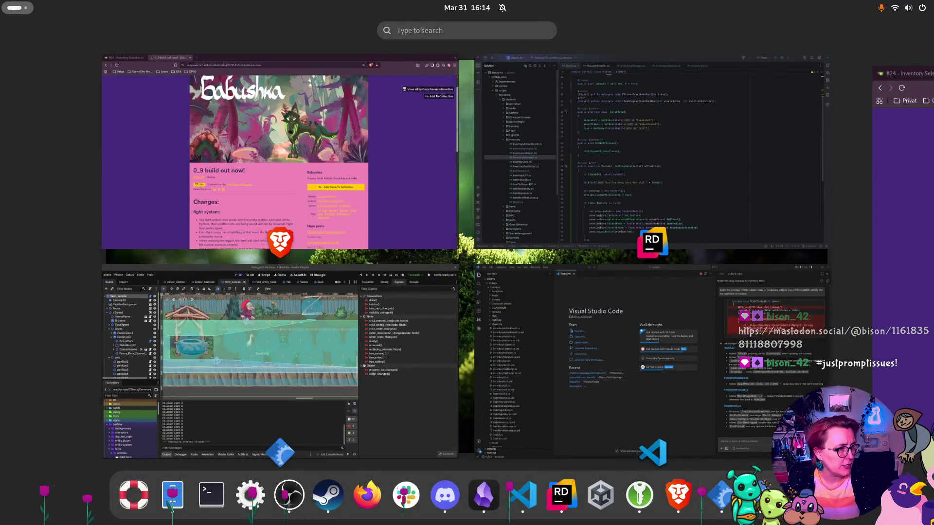
pyautogui.press('super')
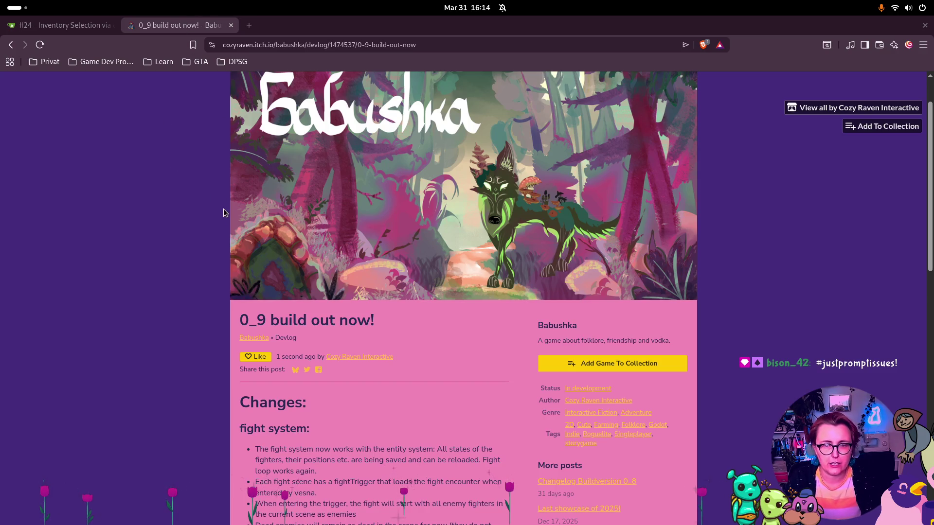
pyautogui.press('super')
pyautogui.click(391, 355)
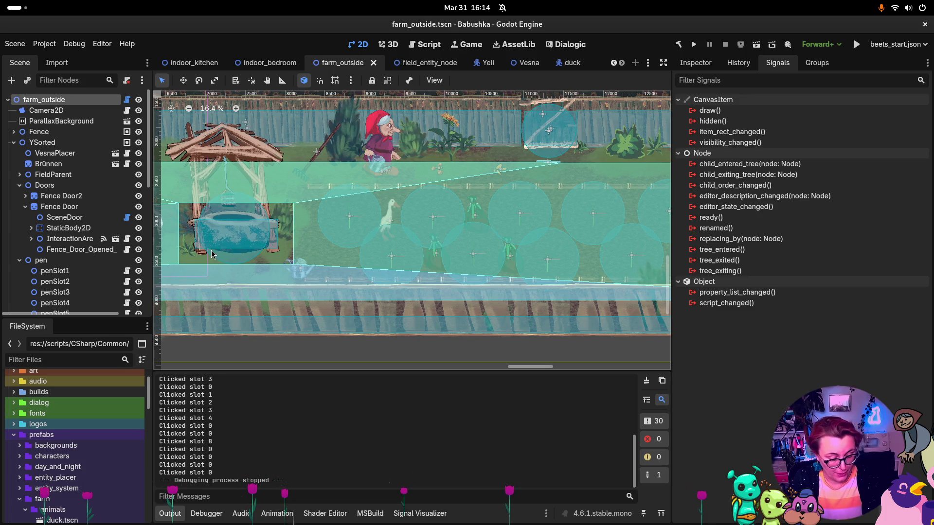
# Step: Roll back the uncommitted changes to all four inventory scripts in Rider
pyautogui.press('super')
pyautogui.click(632, 156)
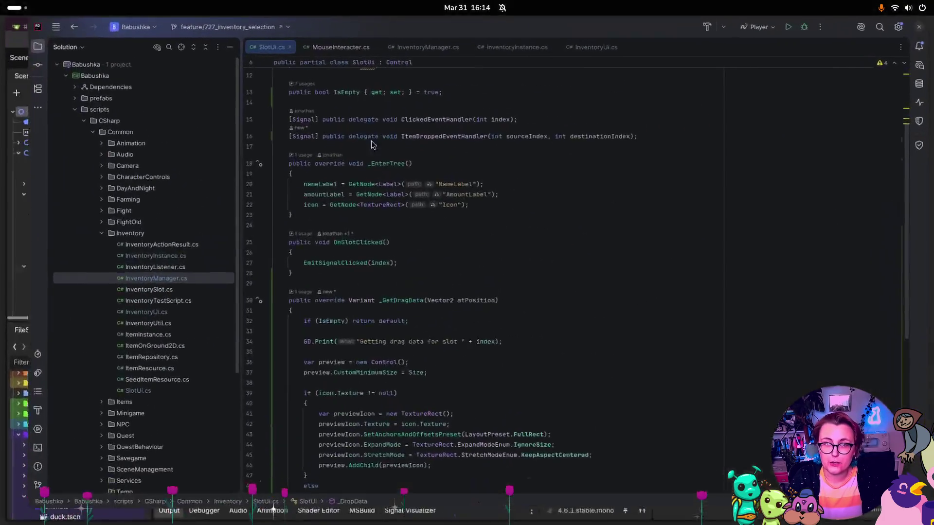
pyautogui.click(10, 65)
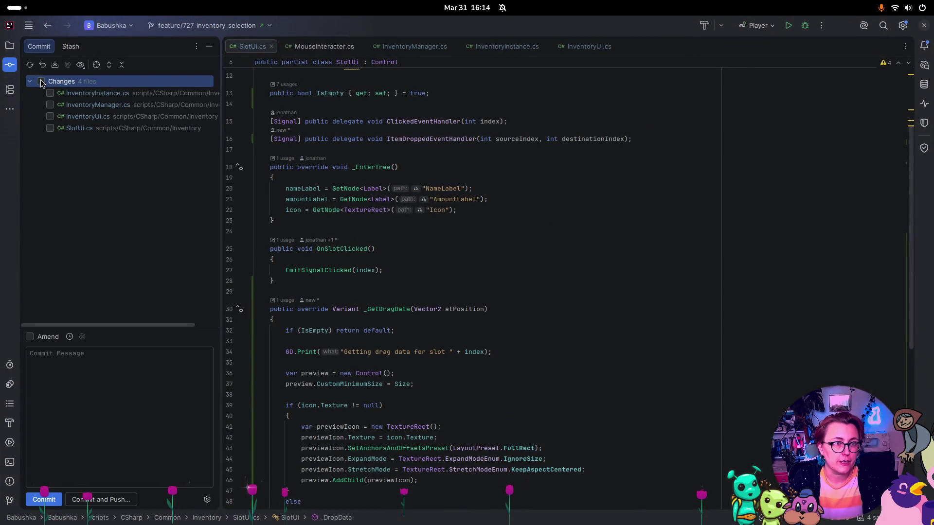
pyautogui.click(41, 82)
pyautogui.rightClick(95, 82)
pyautogui.click(111, 97)
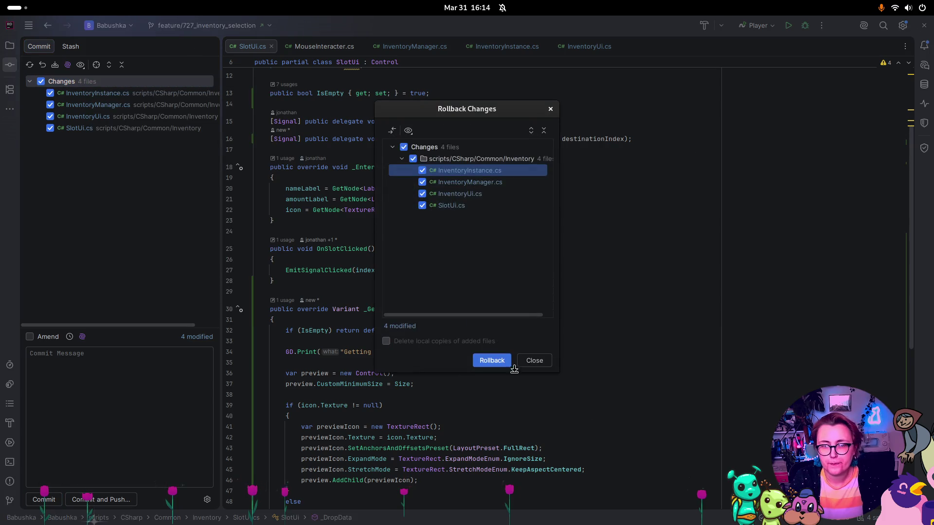
pyautogui.click(492, 360)
# Step: Switch through the browser back to the Godot editor
pyautogui.press('super')
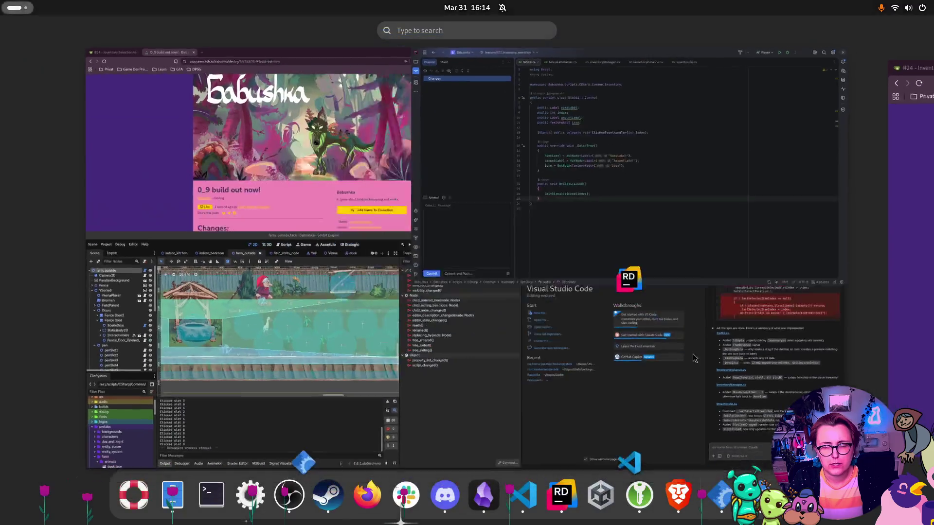
pyautogui.click(372, 169)
pyautogui.press('super')
pyautogui.click(428, 272)
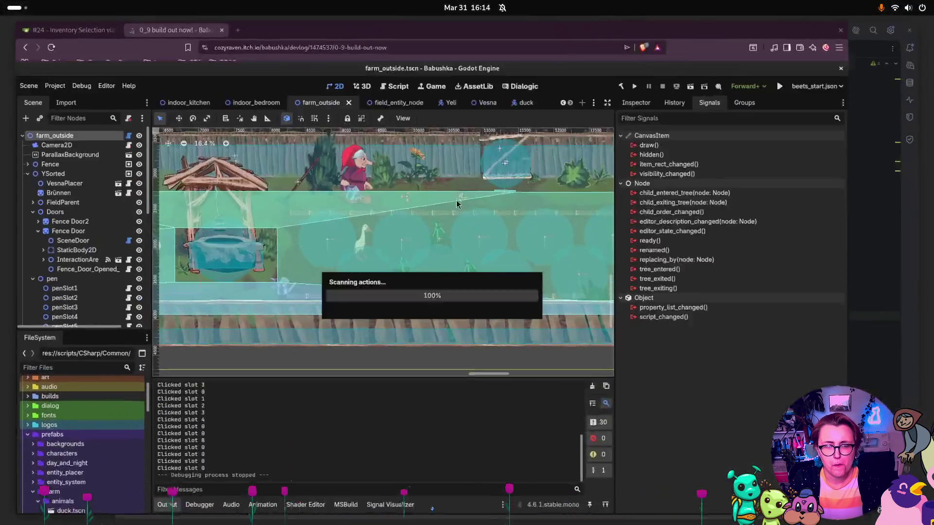
# Step: Run the game and walk Babushka to pick up the seeds, rake and watering can
pyautogui.click(694, 44)
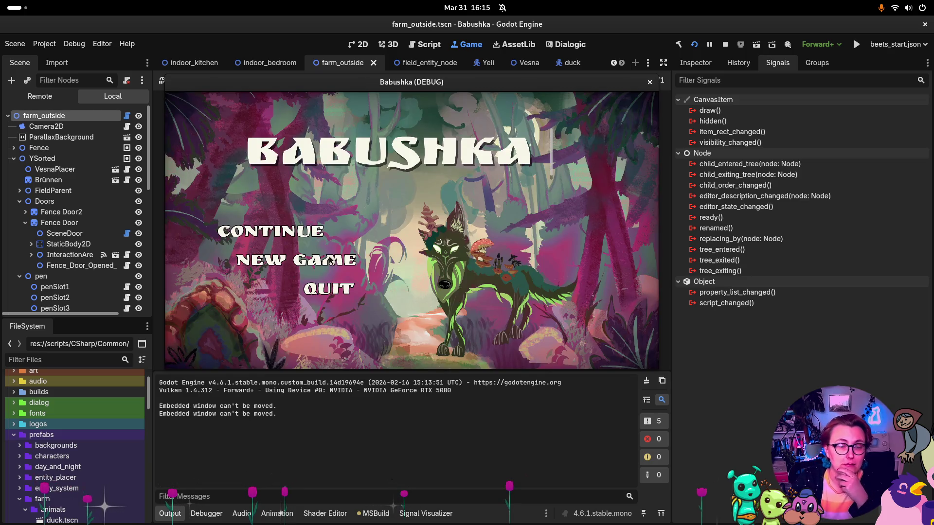
pyautogui.click(330, 261)
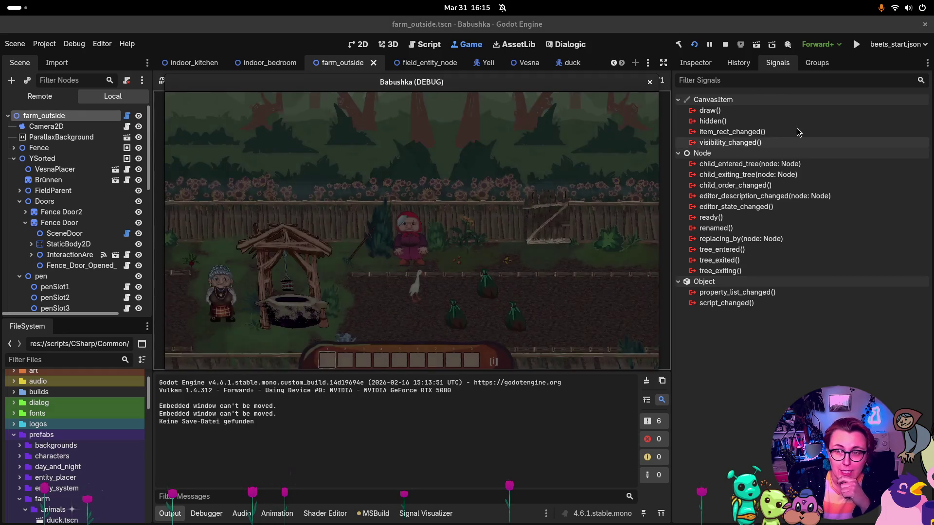
pyautogui.click(695, 63)
pyautogui.click(456, 261)
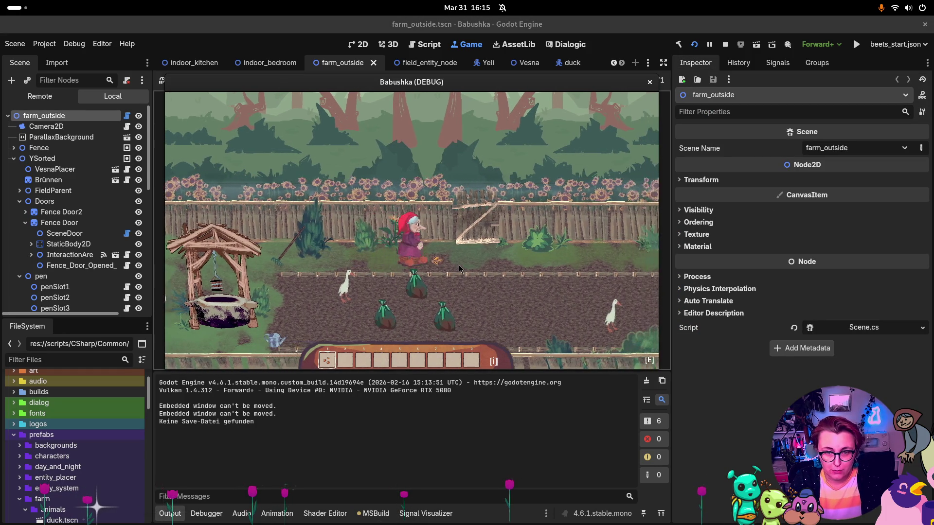
pyautogui.click(376, 261)
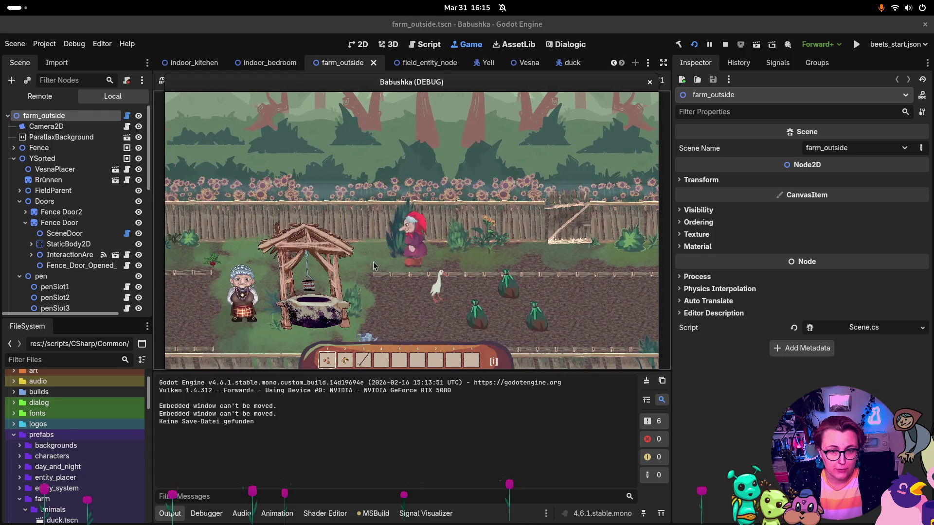
pyautogui.click(392, 336)
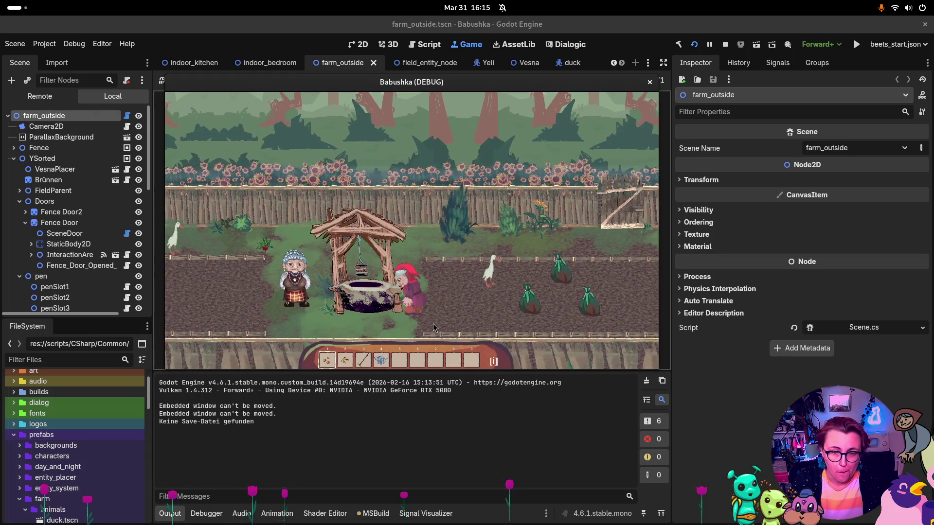
# Step: Shuffle the watering can, seeds and tool into different hotbar slots
pyautogui.click(381, 360)
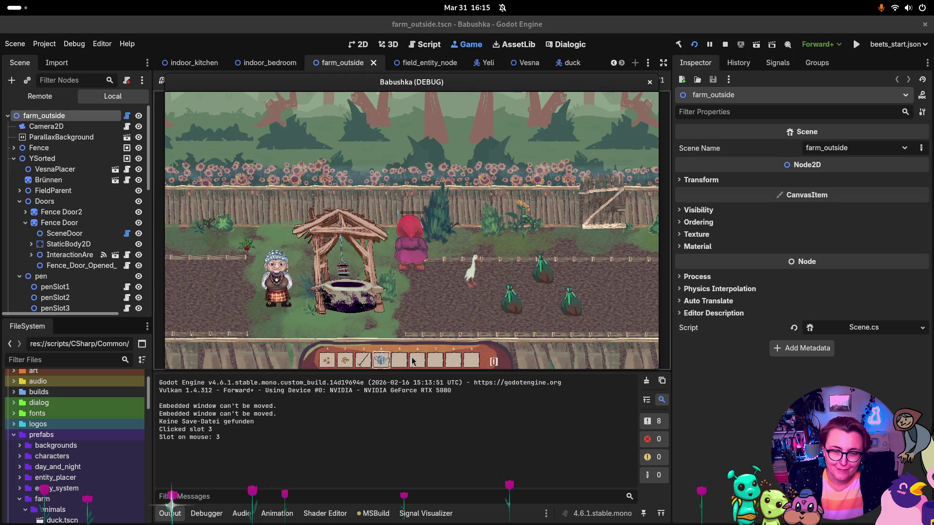
pyautogui.click(417, 360)
pyautogui.click(346, 361)
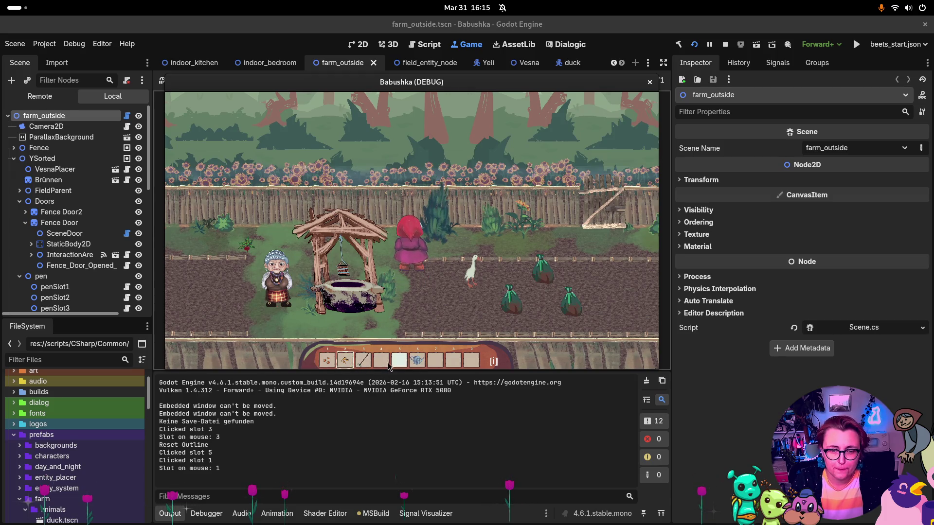
pyautogui.click(381, 361)
pyautogui.click(363, 361)
pyautogui.click(399, 360)
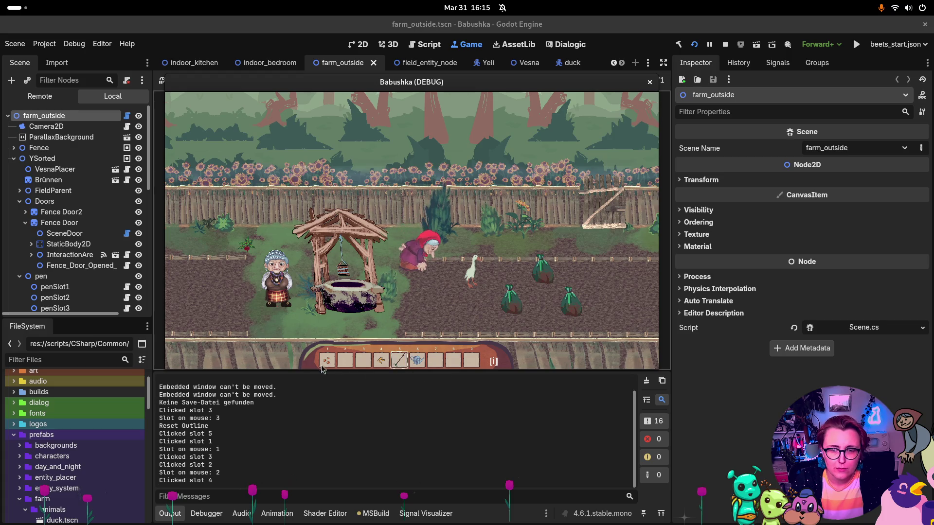
pyautogui.click(326, 360)
pyautogui.click(435, 360)
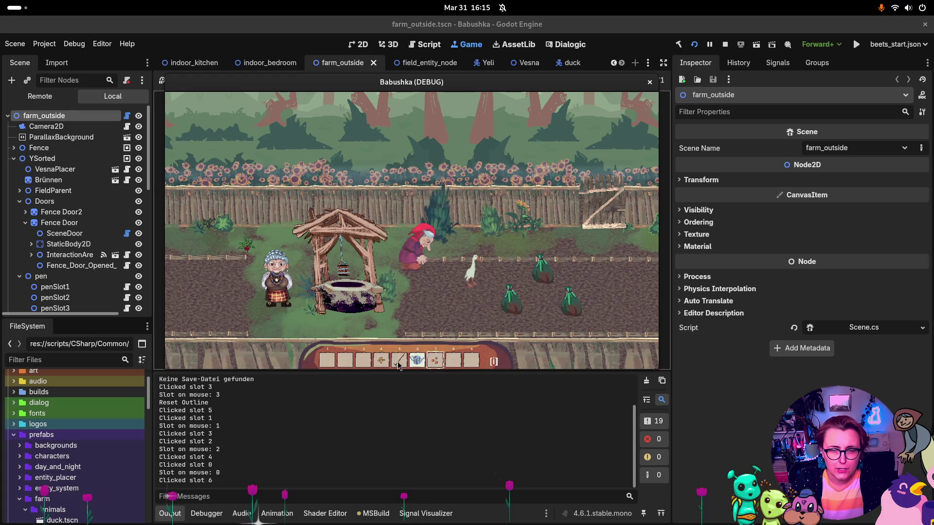
# Step: Move the watering can to hotbar slot 1 and the tools into slots 2 and 3
pyautogui.click(326, 362)
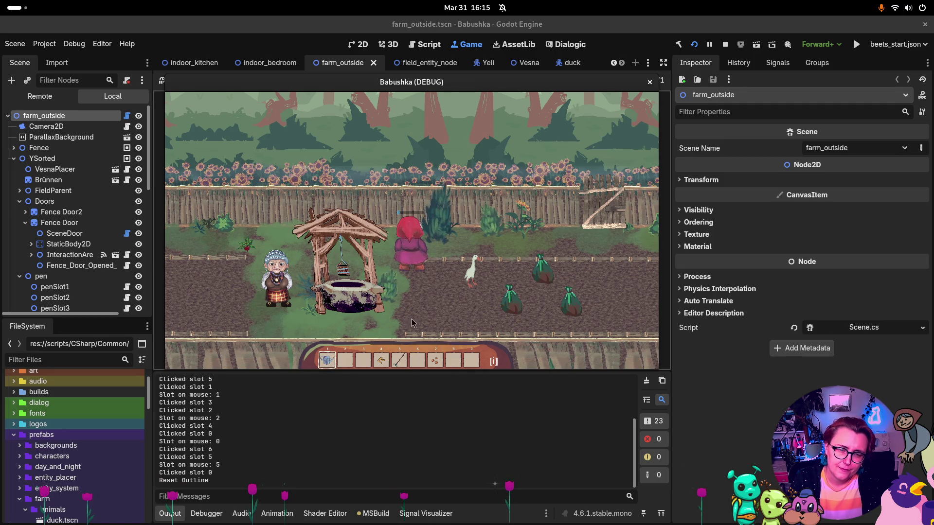
pyautogui.click(381, 361)
pyautogui.click(346, 362)
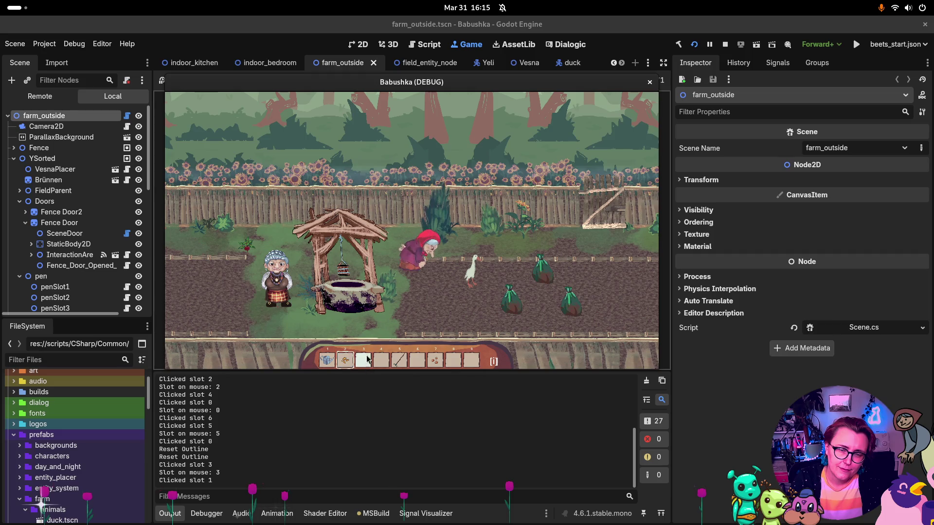
pyautogui.click(399, 361)
pyautogui.click(364, 362)
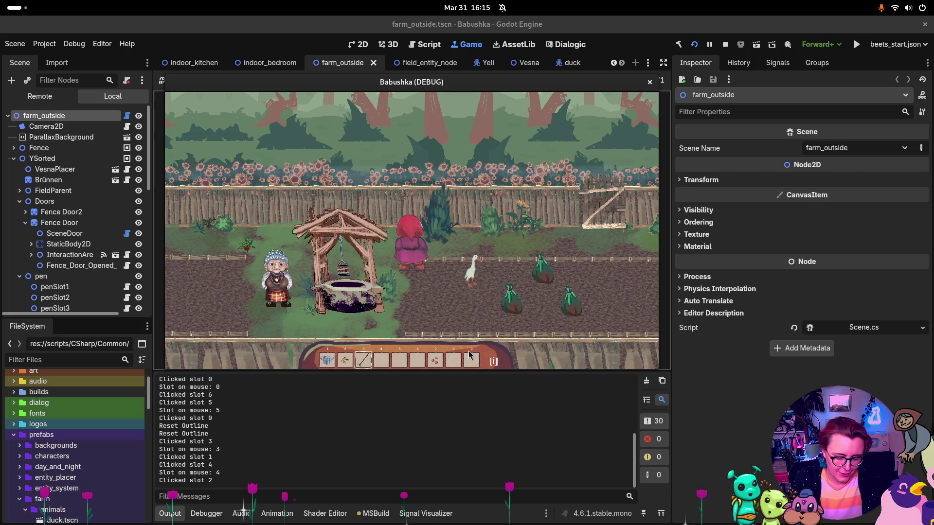
# Step: Move the seeds between the backpack grid and hotbar slot 4, then stop the game
pyautogui.click(493, 361)
pyautogui.click(435, 192)
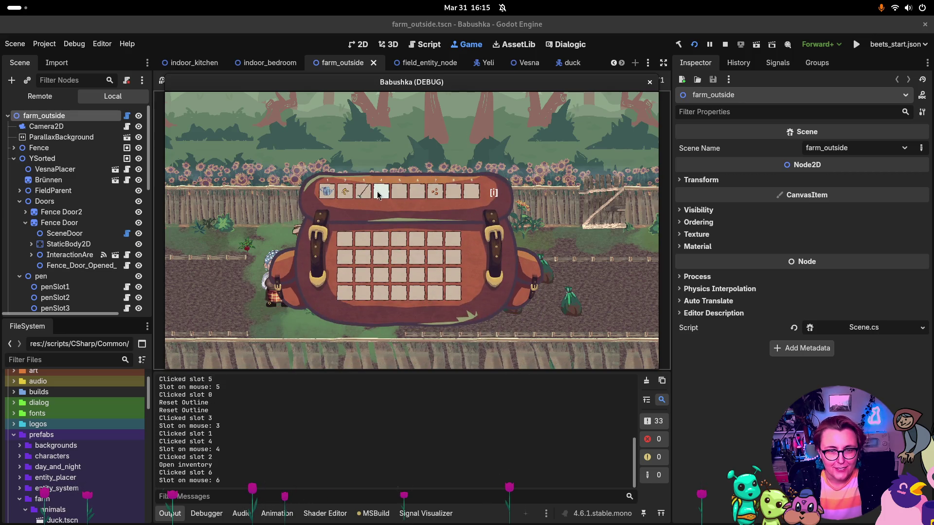
pyautogui.doubleClick(381, 191)
pyautogui.doubleClick(387, 245)
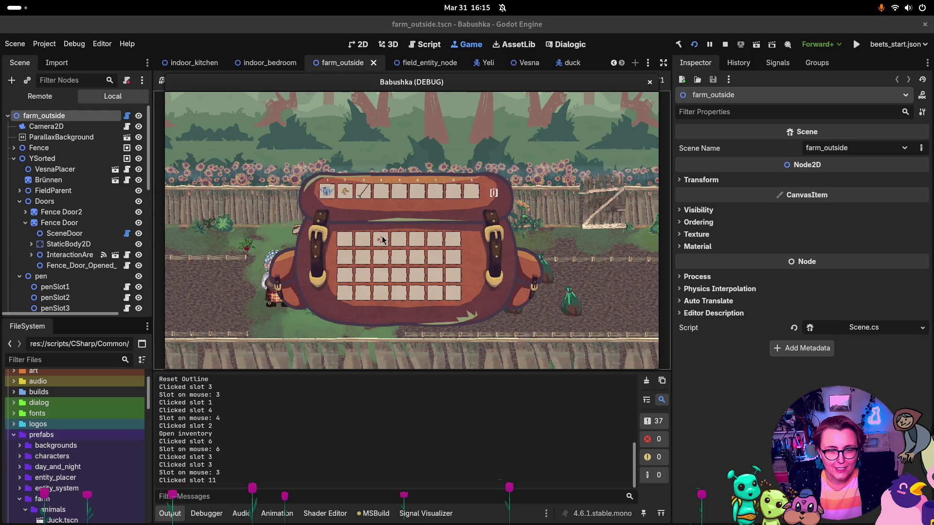
pyautogui.click(381, 191)
pyautogui.click(493, 193)
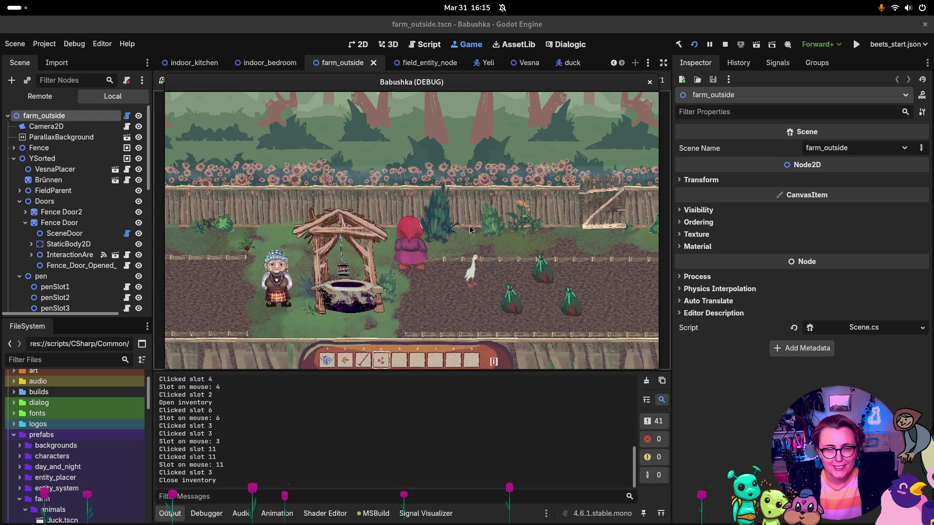
pyautogui.click(650, 82)
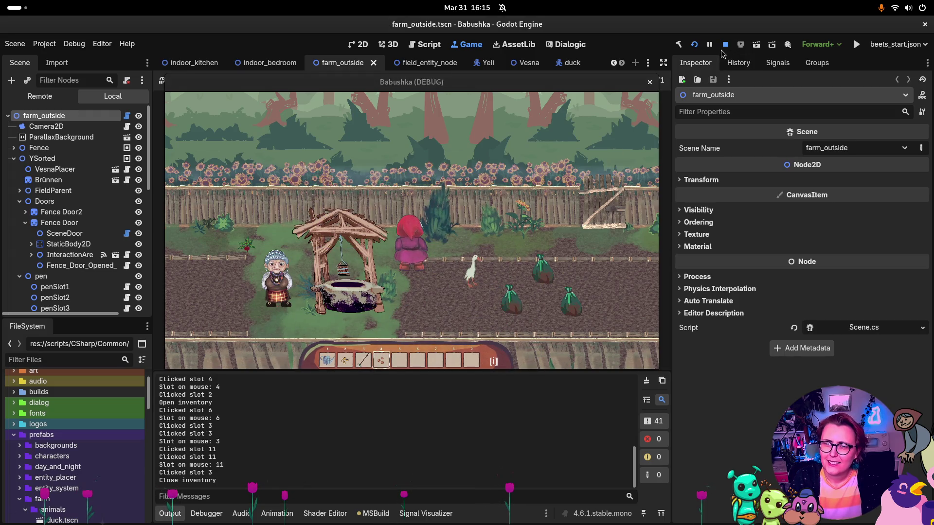
# Step: Open the Vesna scene, select its visuals node and open VesnaAnimations.cs in Rider
pyautogui.click(521, 63)
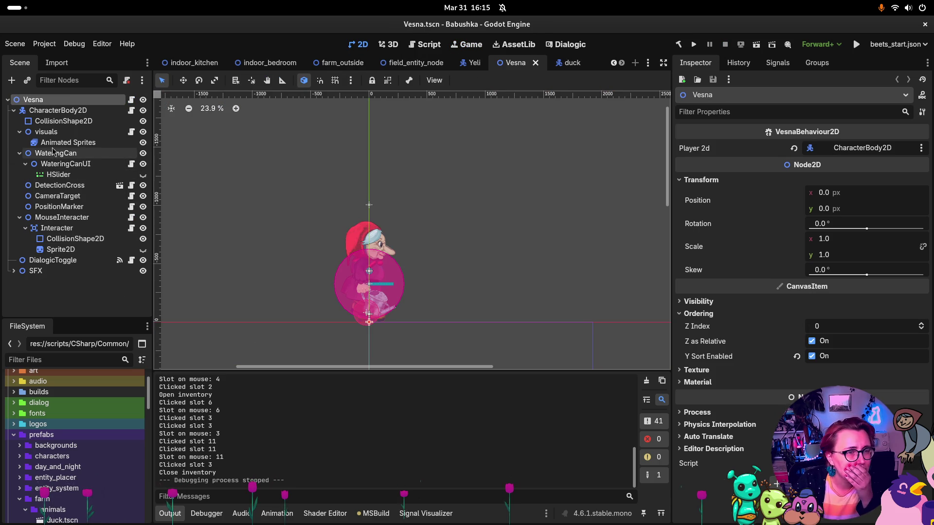
pyautogui.click(57, 143)
pyautogui.click(46, 132)
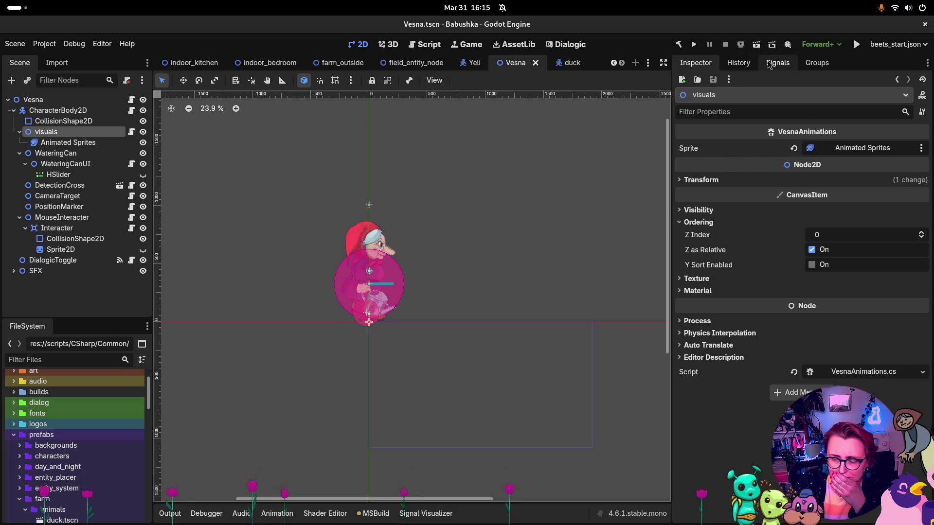
pyautogui.click(867, 371)
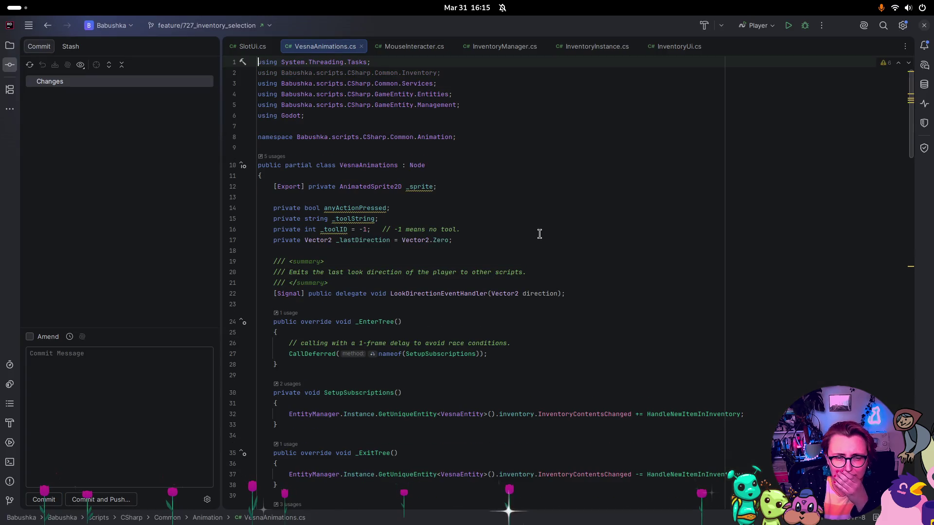
# Step: Trace PlayPickUpAnimation to its call in HandleNewItemInInventory and highlight that method's uses
pyautogui.scroll(-12, 539, 234)
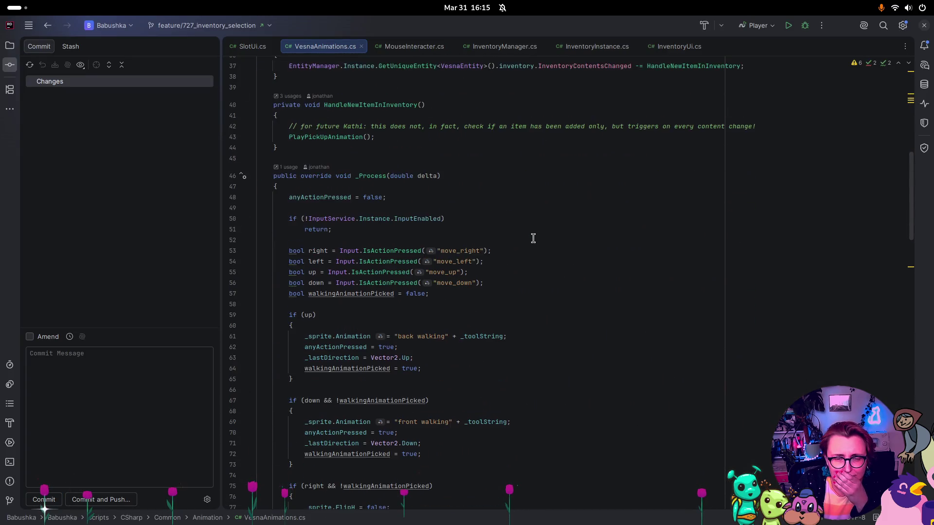
pyautogui.scroll(-13, 533, 238)
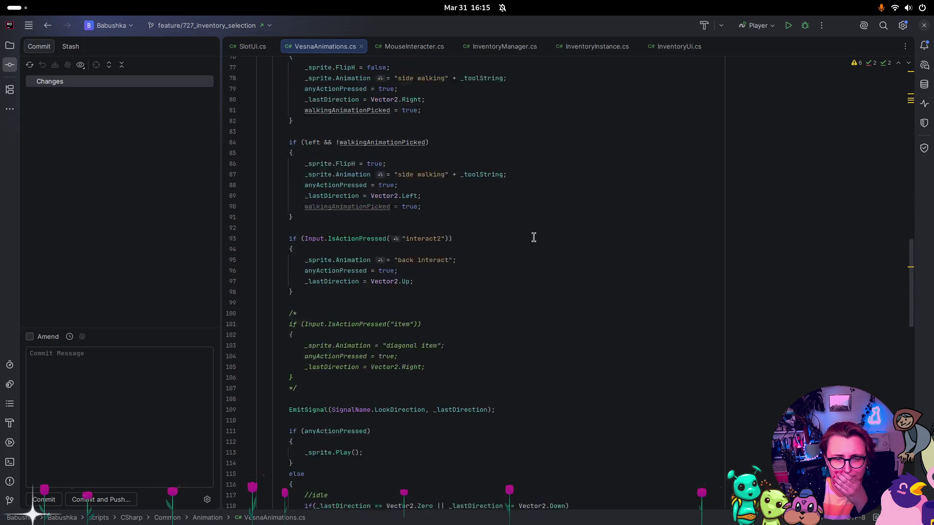
pyautogui.scroll(-9, 533, 238)
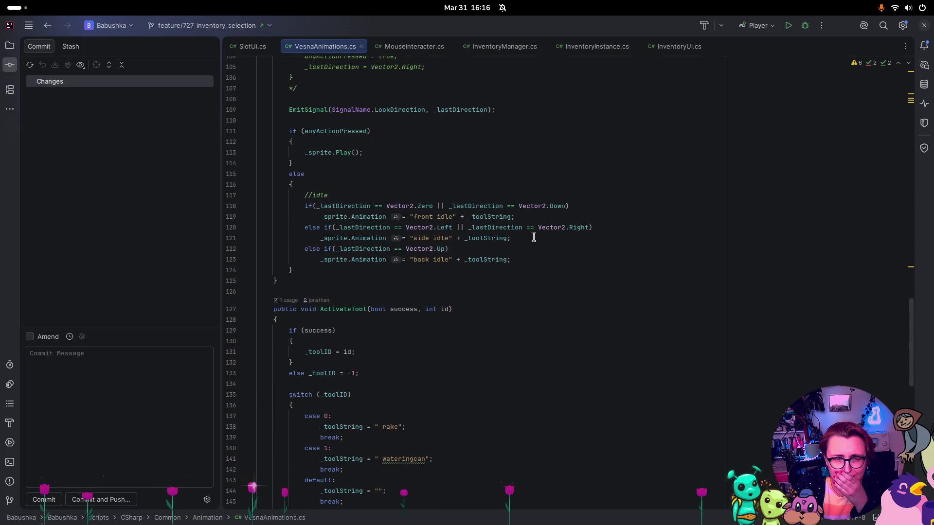
pyautogui.scroll(-7, 534, 236)
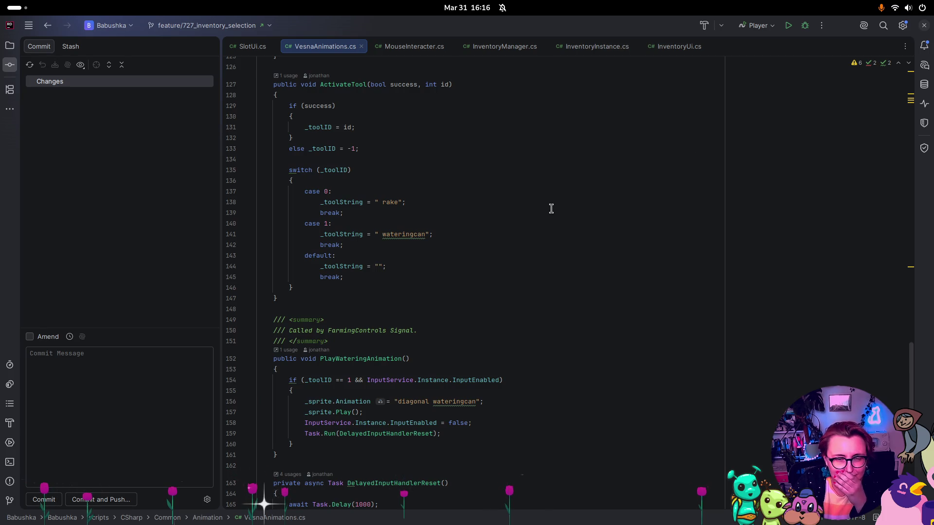
pyautogui.scroll(-11, 551, 209)
pyautogui.scroll(-2, 551, 210)
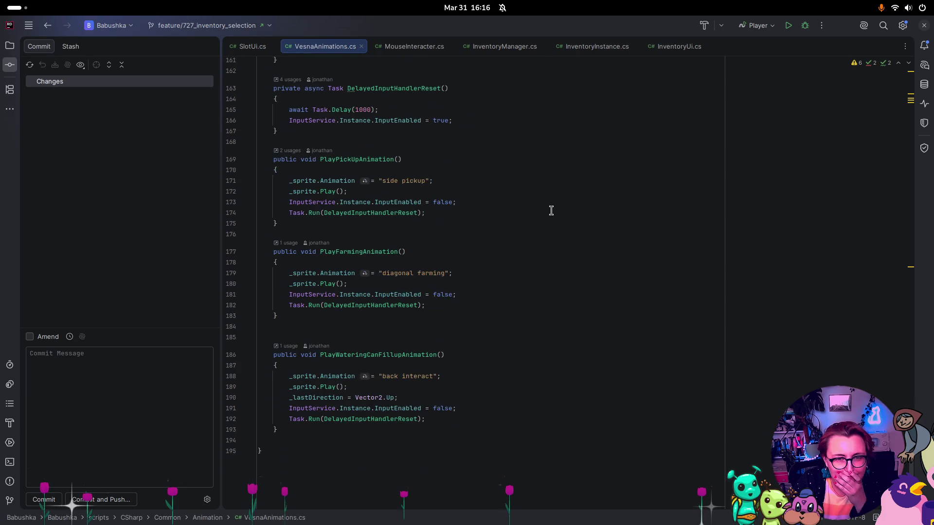
pyautogui.click(292, 151)
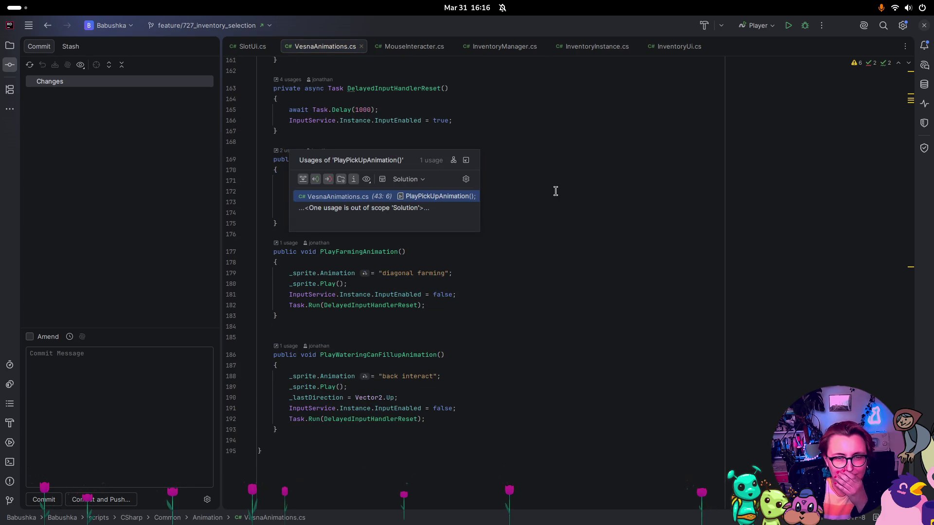
pyautogui.press('Return')
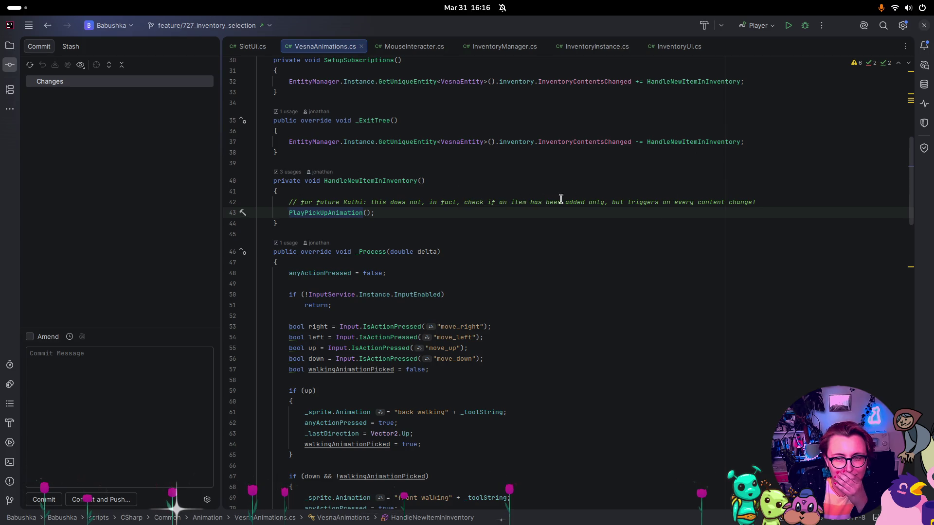
pyautogui.click(394, 181)
pyautogui.scroll(10, 586, 204)
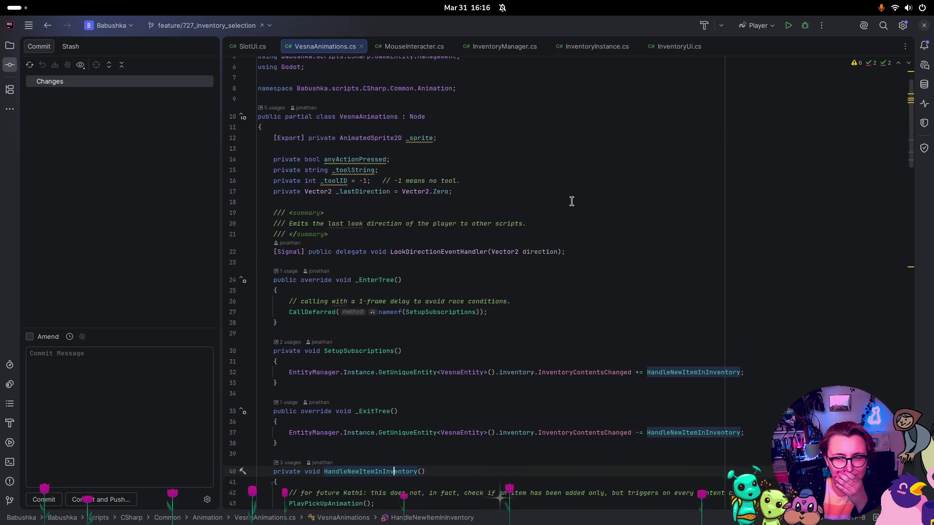
pyautogui.scroll(-3, 571, 202)
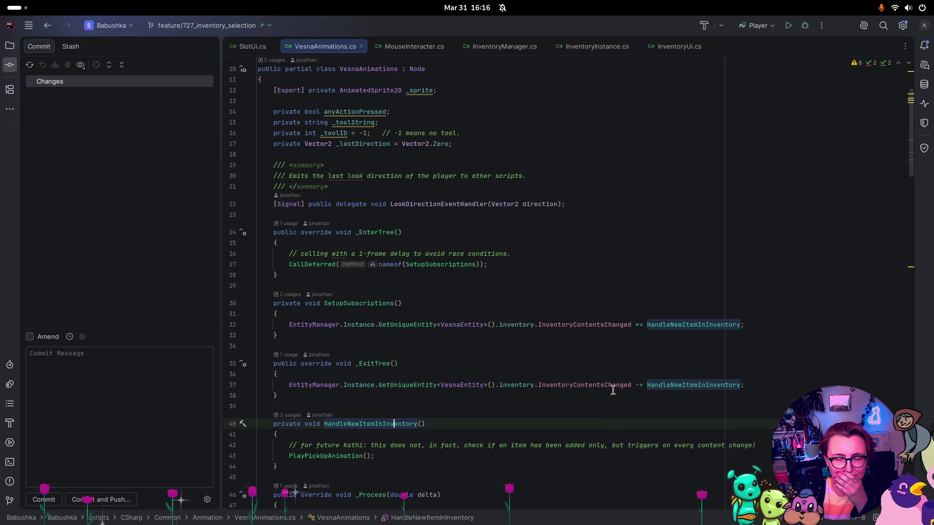
pyautogui.moveTo(613, 383)
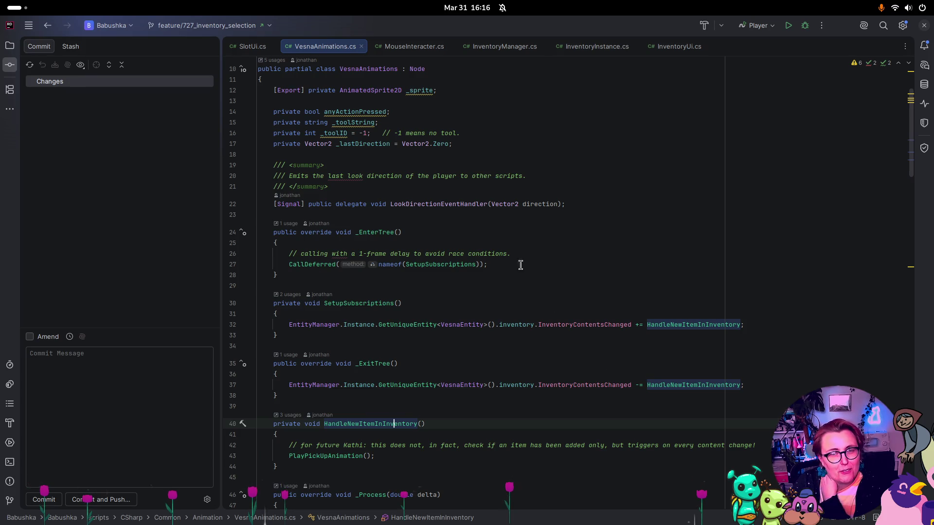
# Step: Review InventoryManager and InventoryUi, then list the two callers of RemoveItem in InventoryInstance.cs
pyautogui.click(528, 49)
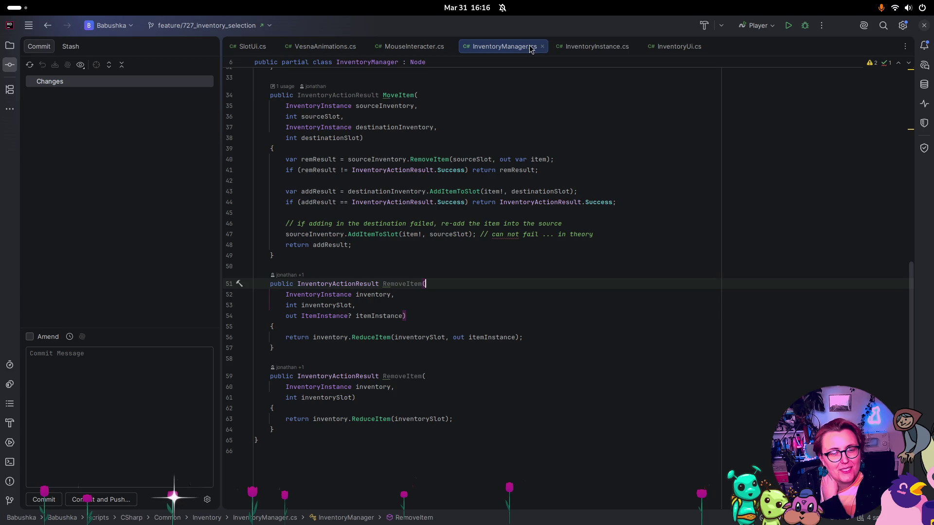
pyautogui.click(578, 46)
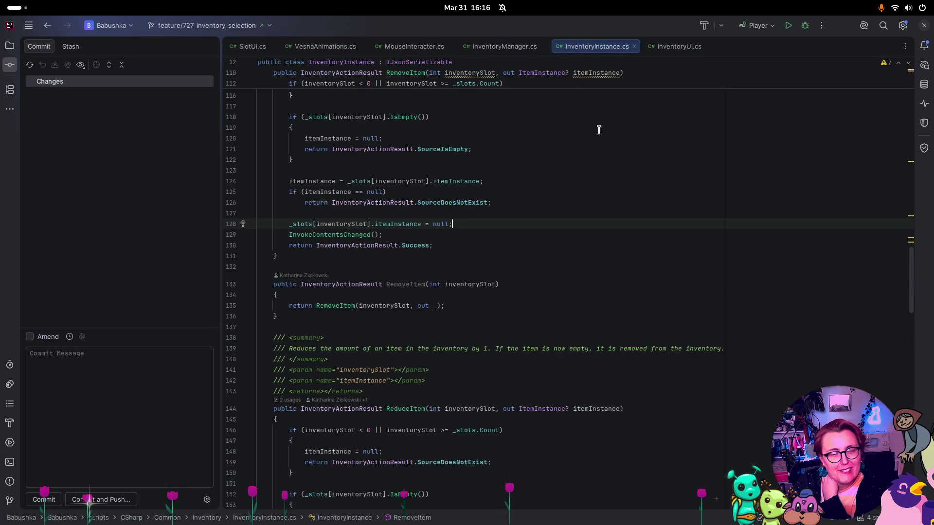
pyautogui.scroll(3, 759, 180)
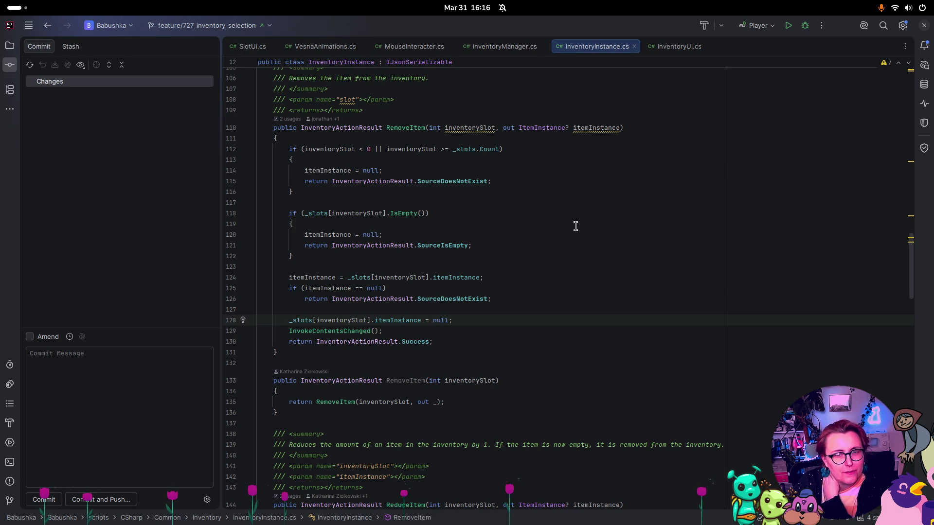
pyautogui.scroll(1, 579, 228)
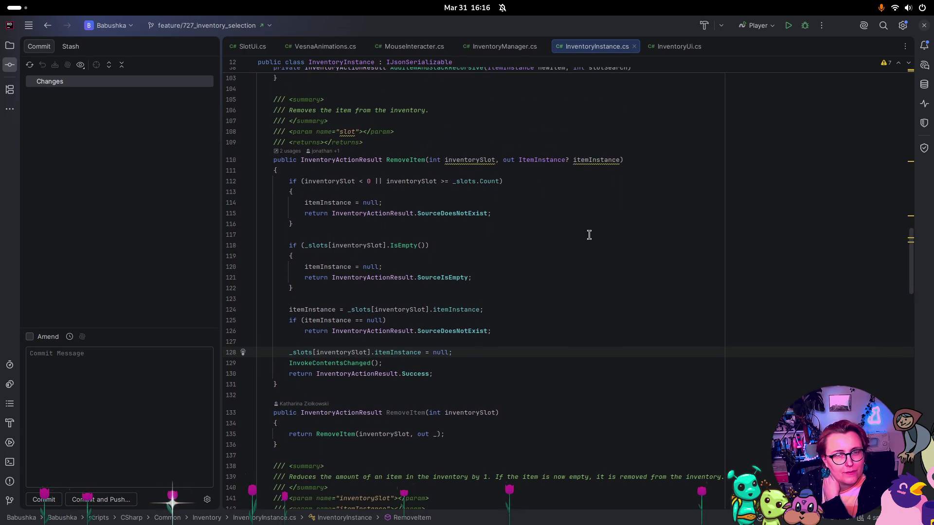
pyautogui.scroll(-1, 591, 236)
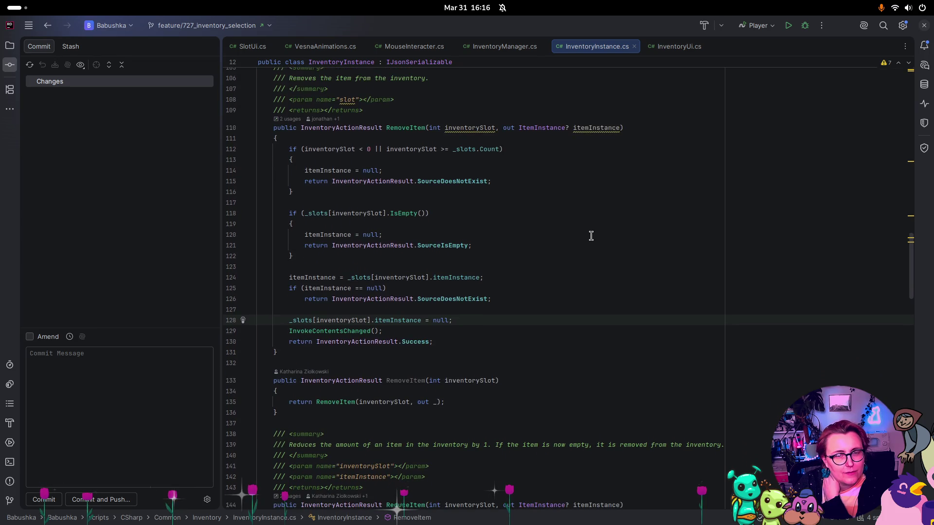
pyautogui.scroll(-1, 586, 236)
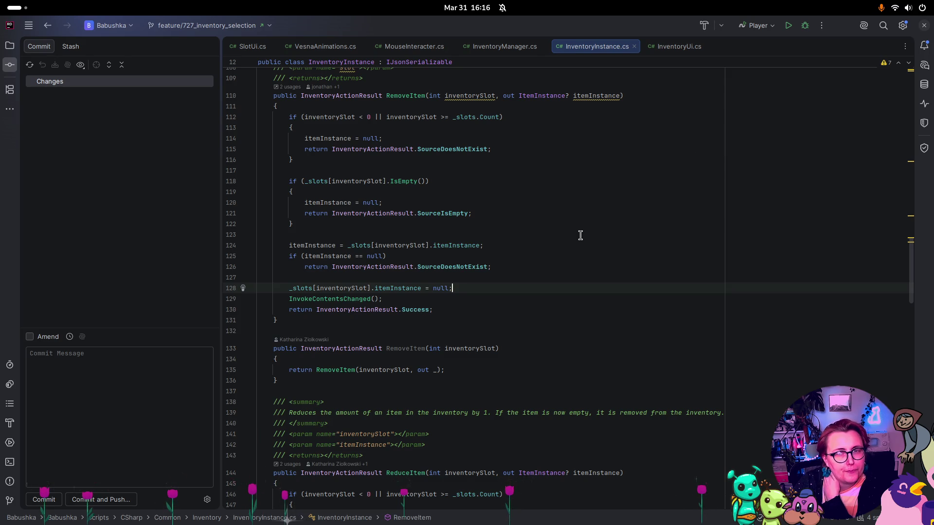
pyautogui.click(666, 49)
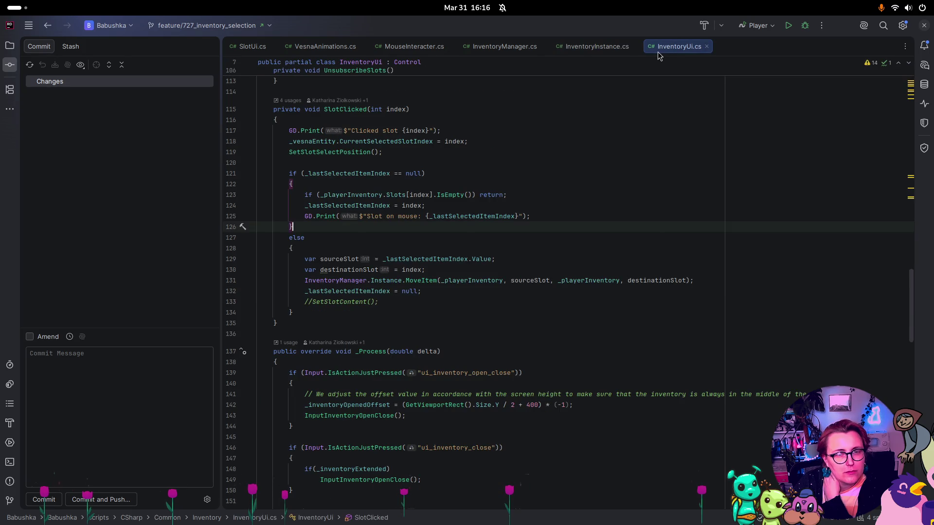
pyautogui.click(626, 51)
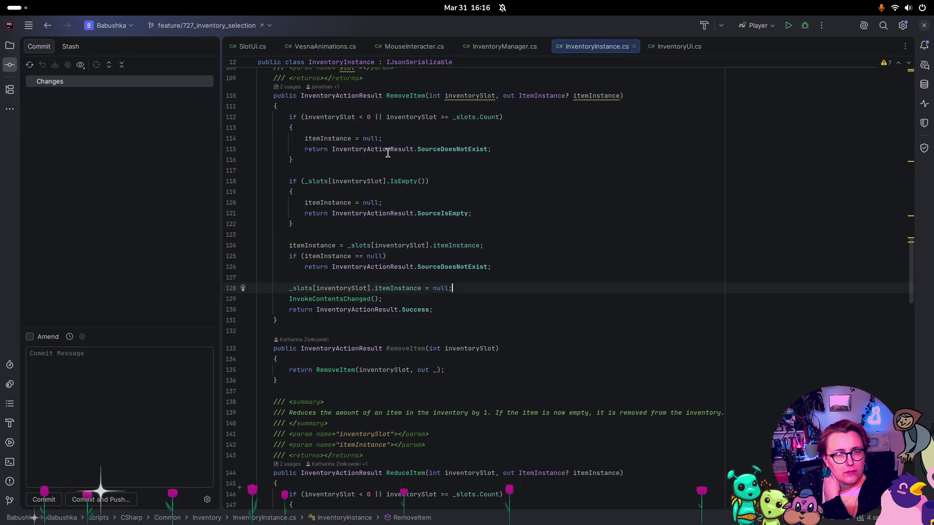
pyautogui.click(287, 151)
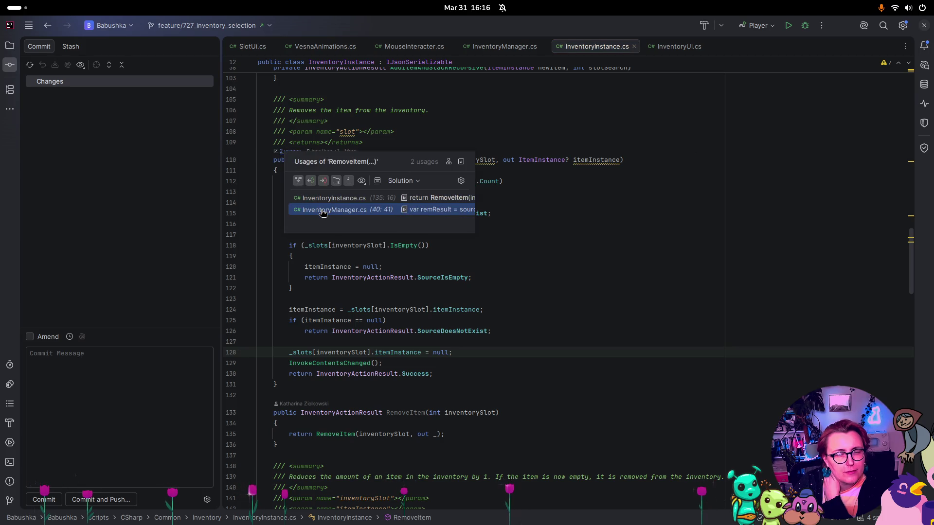
# Step: Visit RemoveItem's callers on line 135 and inside MoveItem, then return to RemoveItem
pyautogui.click(330, 198)
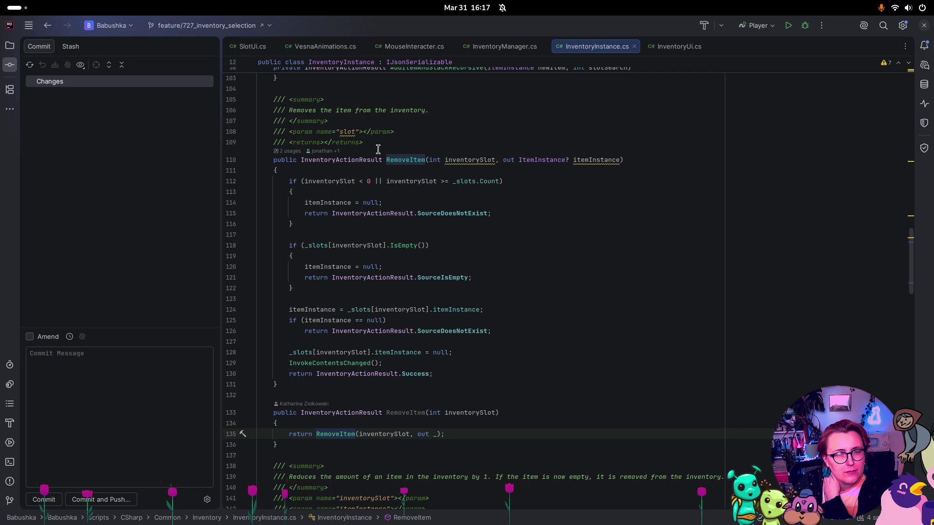
pyautogui.click(293, 154)
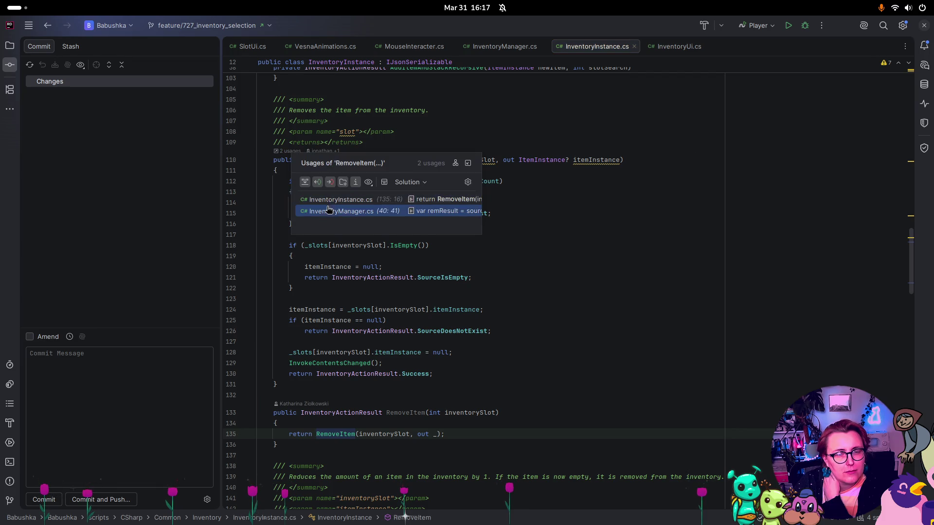
pyautogui.click(329, 210)
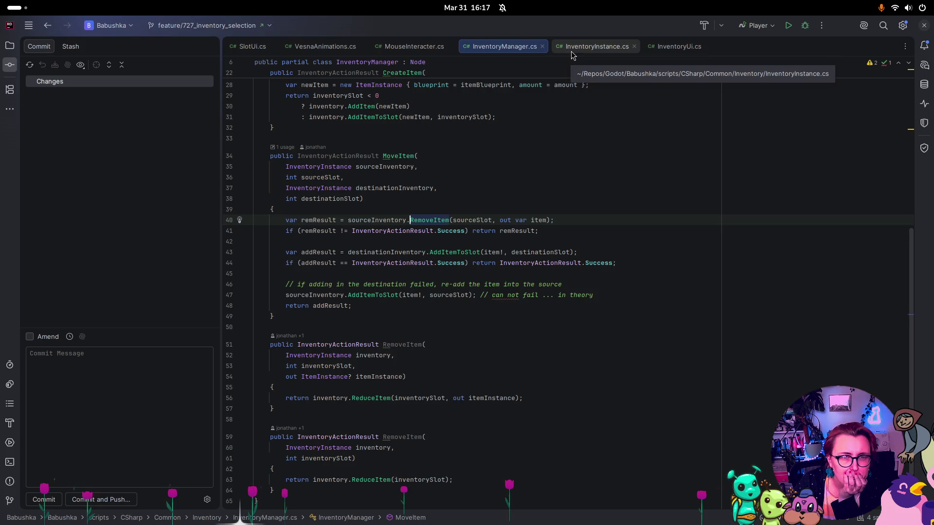
pyautogui.click(572, 53)
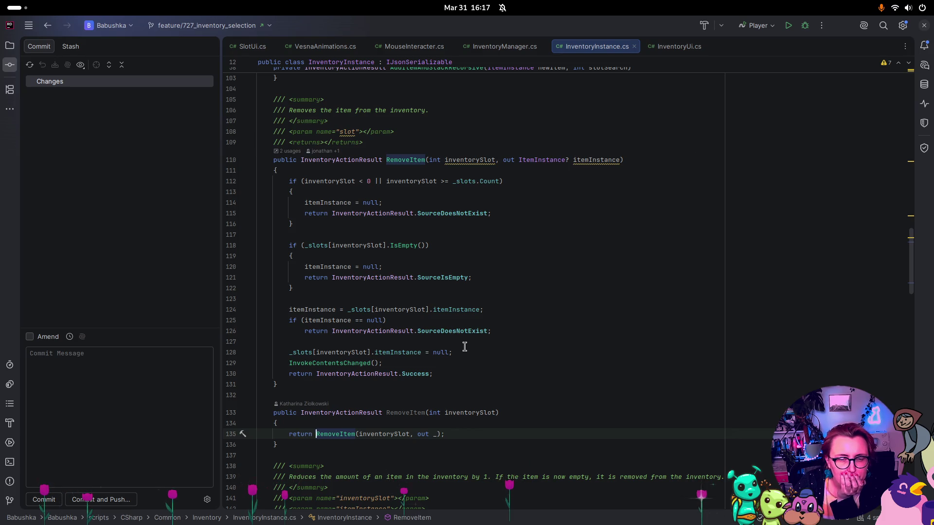
# Step: Compare InventoryManager's MoveItem, then place the cursor after inventorySlot in RemoveItem's signature
pyautogui.click(500, 49)
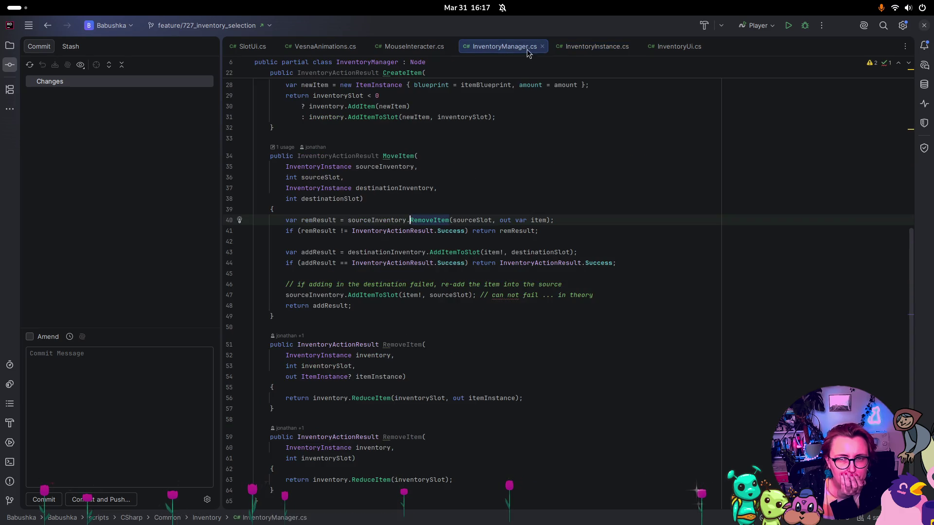
pyautogui.click(564, 51)
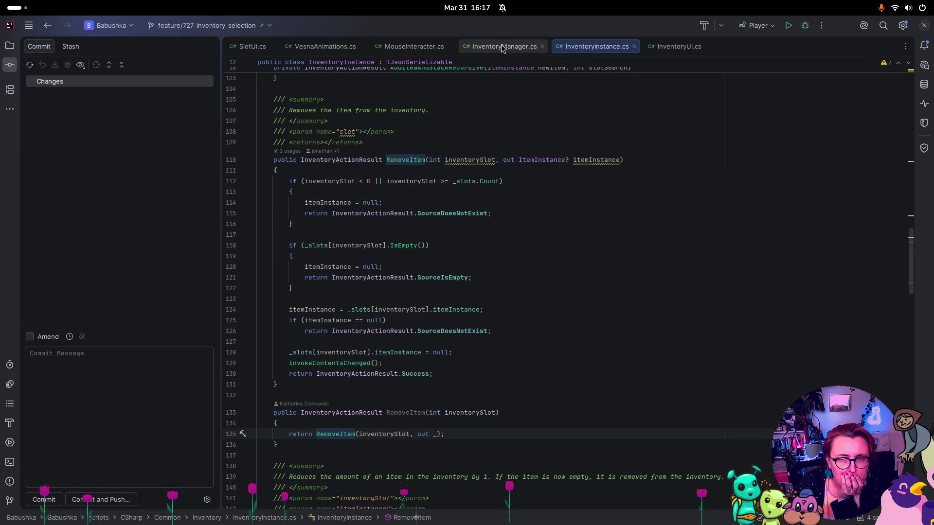
pyautogui.click(501, 49)
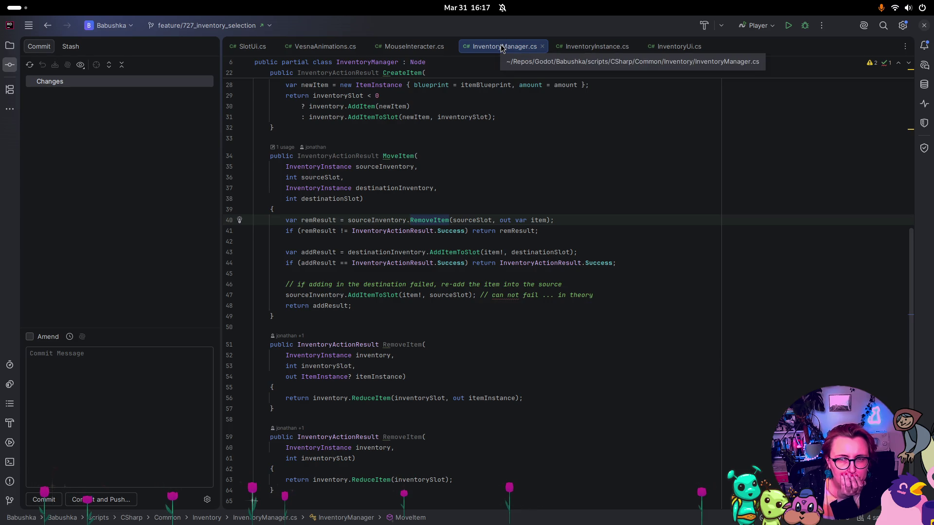
pyautogui.click(589, 47)
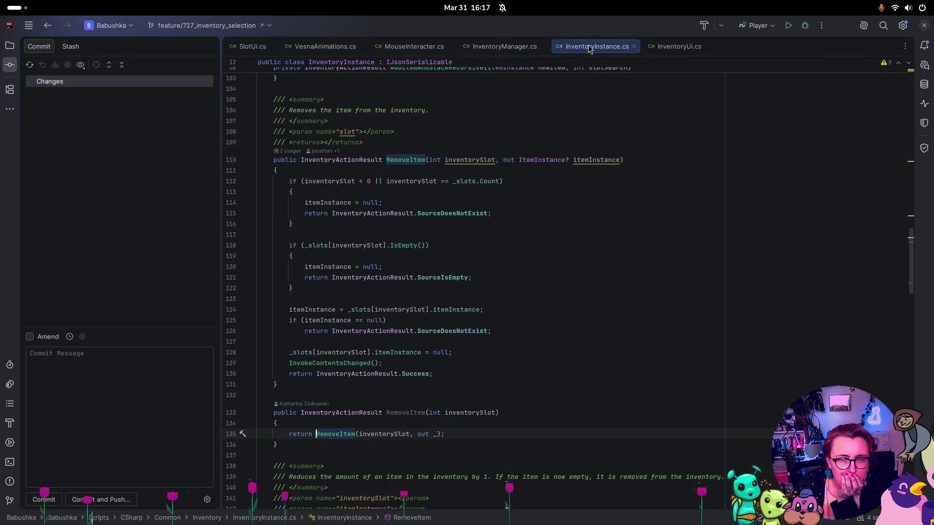
pyautogui.click(499, 160)
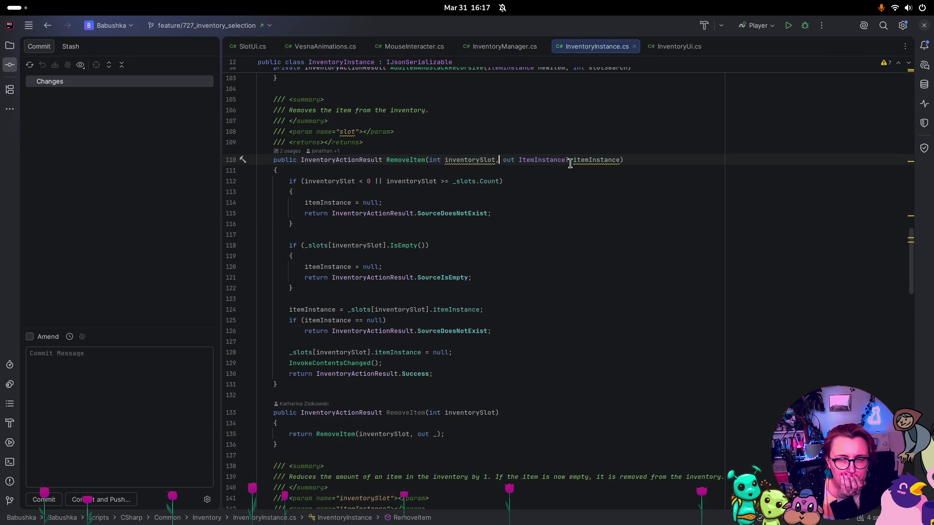
# Step: Type a bool triggerEvent = true parameter after inventorySlot in RemoveItem, then cut it out
pyautogui.moveTo(598, 162)
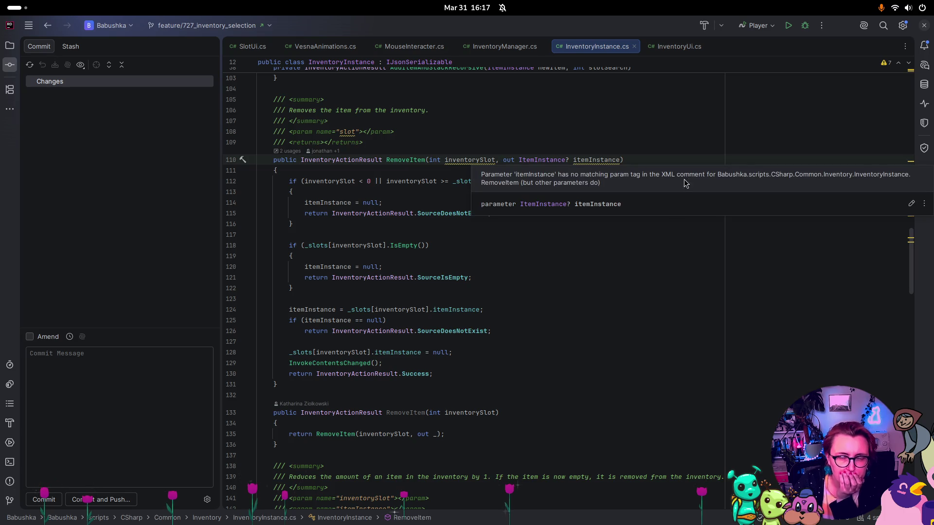
pyautogui.write('boo')
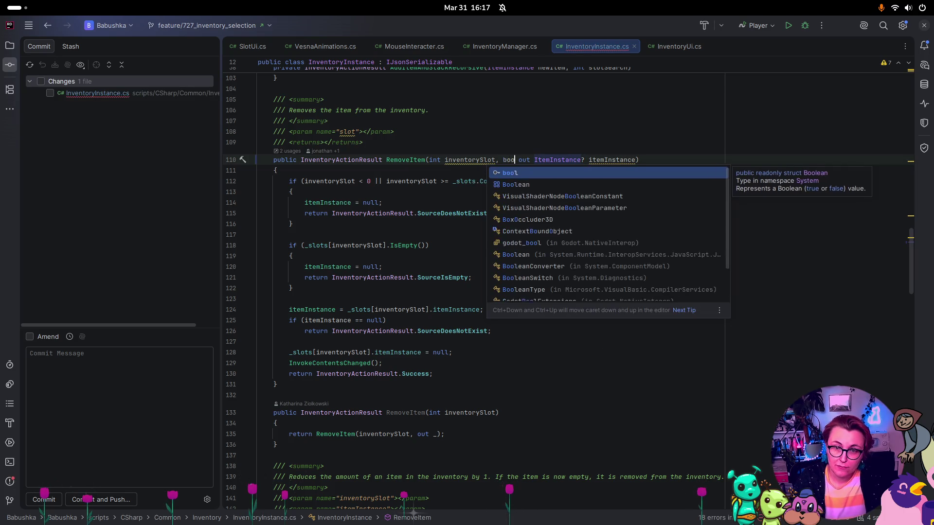
pyautogui.press('Return')
pyautogui.write('trigger')
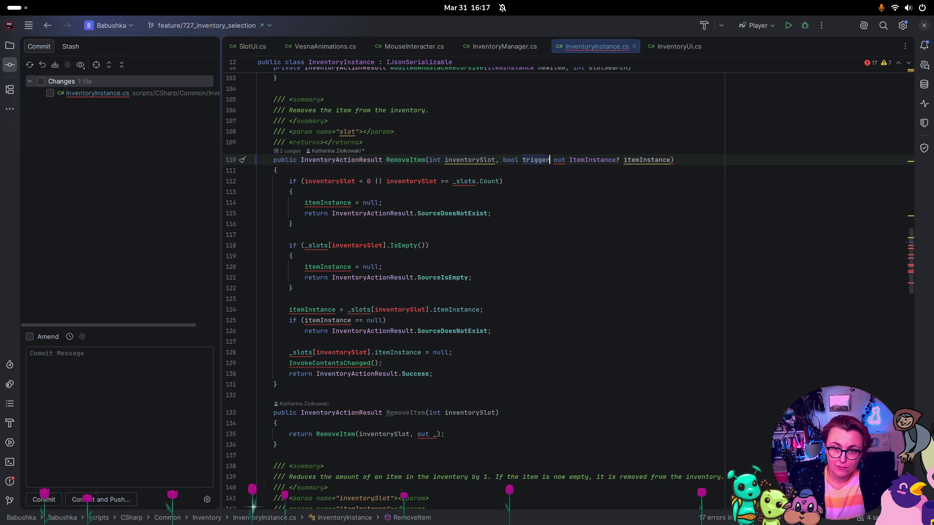
pyautogui.write('Event = ')
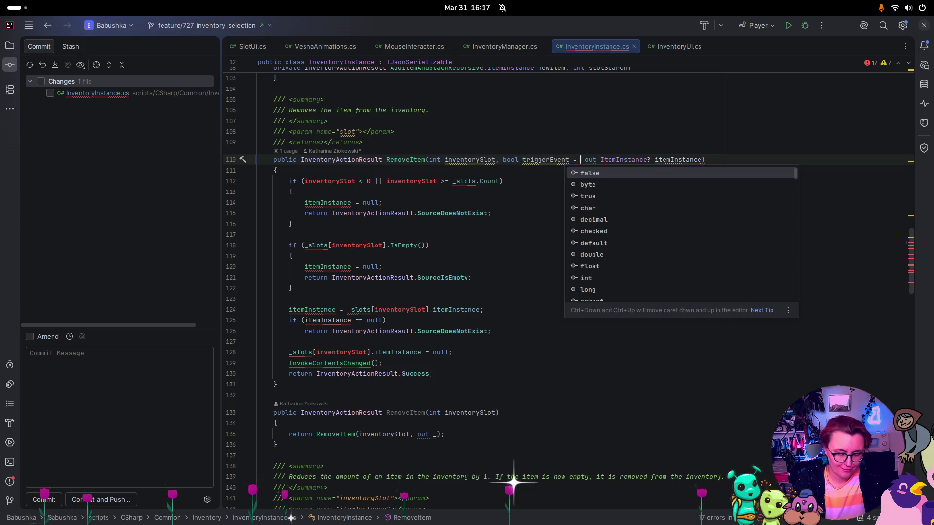
pyautogui.write('true,')
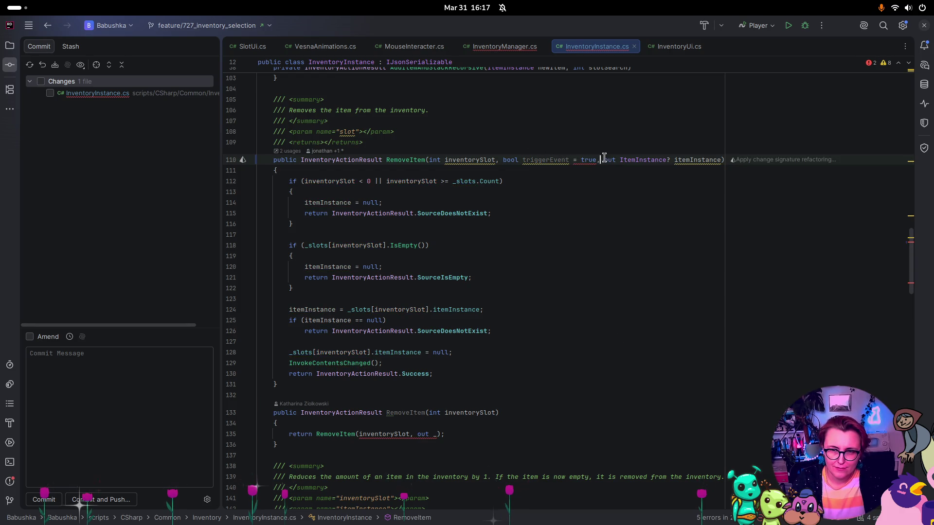
pyautogui.moveTo(600, 161); pyautogui.dragTo(505, 157)
pyautogui.hotkey('ctrl', 'c')
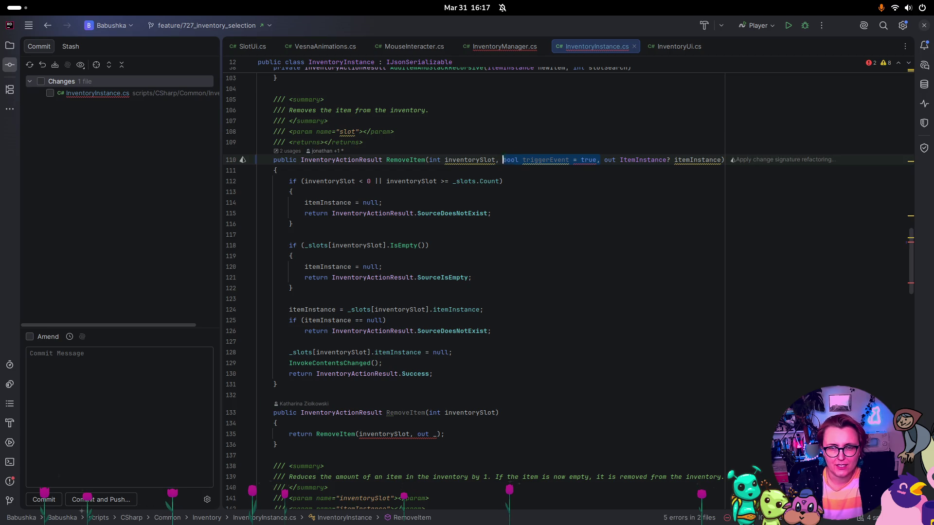
pyautogui.press('BackSpace')
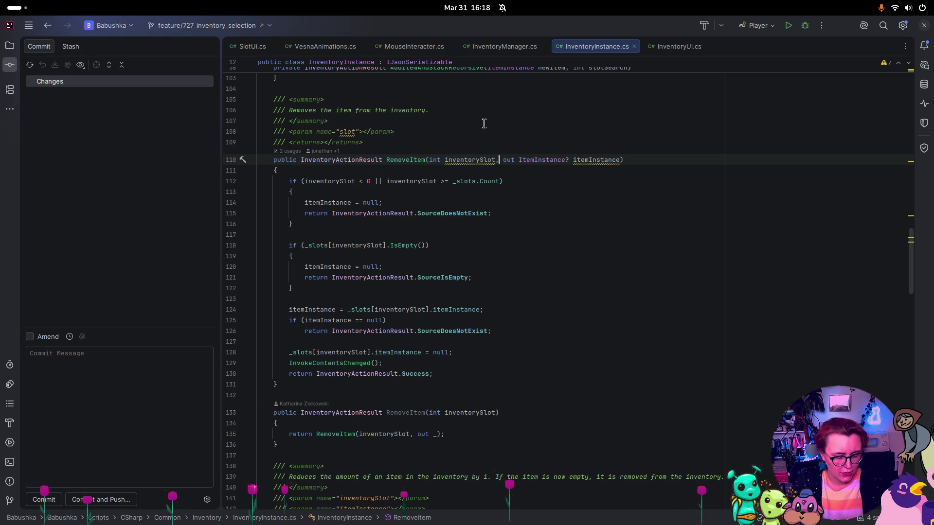
# Step: Paste the triggerEvent parameter back and delete its = true default so it is required
pyautogui.hotkey('ctrl', 'v')
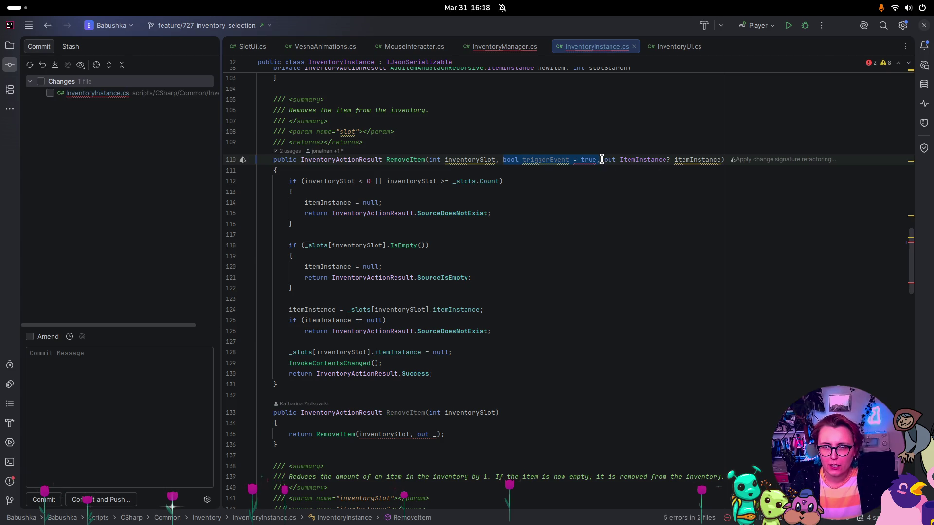
pyautogui.click(588, 161)
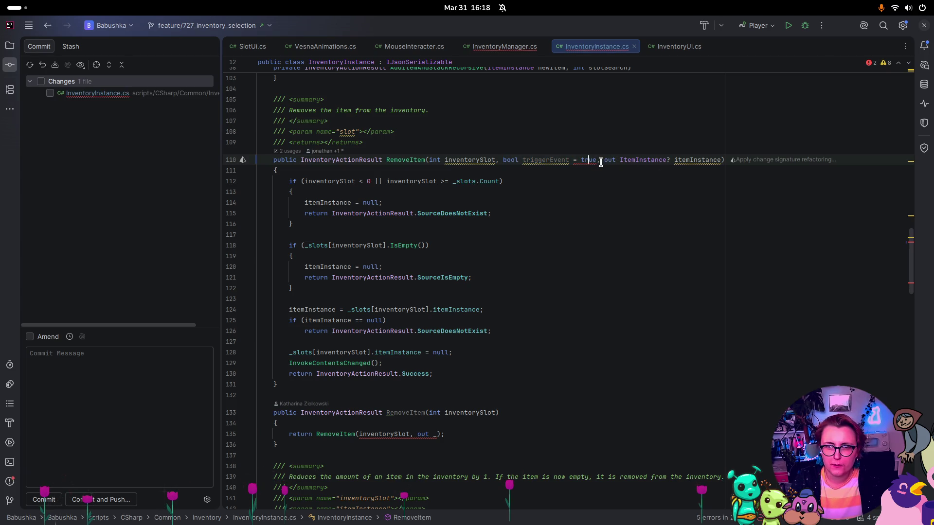
pyautogui.moveTo(591, 159)
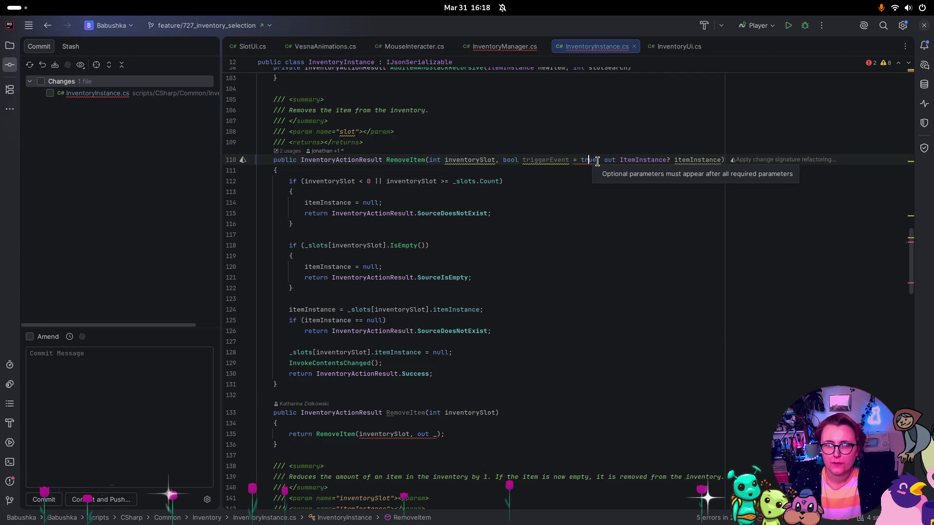
pyautogui.moveTo(598, 162); pyautogui.dragTo(570, 161)
pyautogui.press('BackSpace')
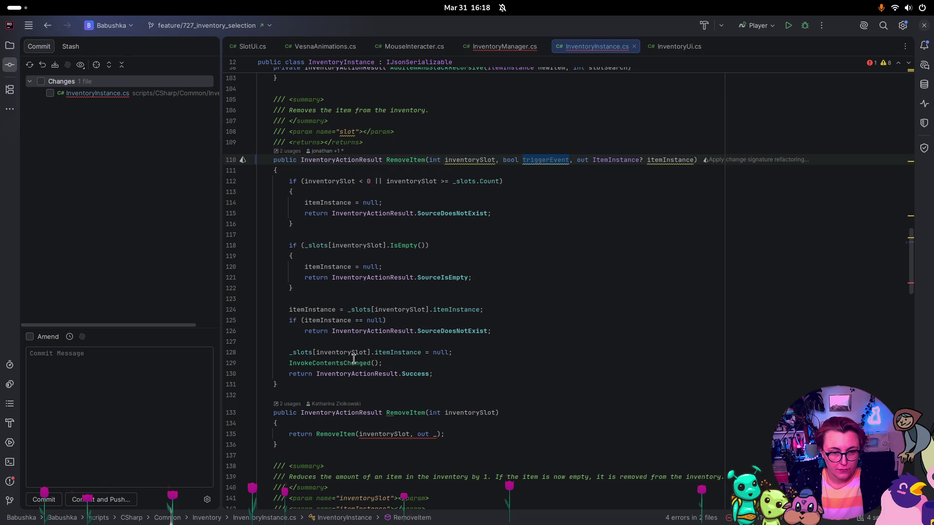
pyautogui.click(483, 351)
# Step: Put InvokeContentsChanged() under an if(triggerEvent) check in RemoveItem
pyautogui.press('Return')
pyautogui.write('if')
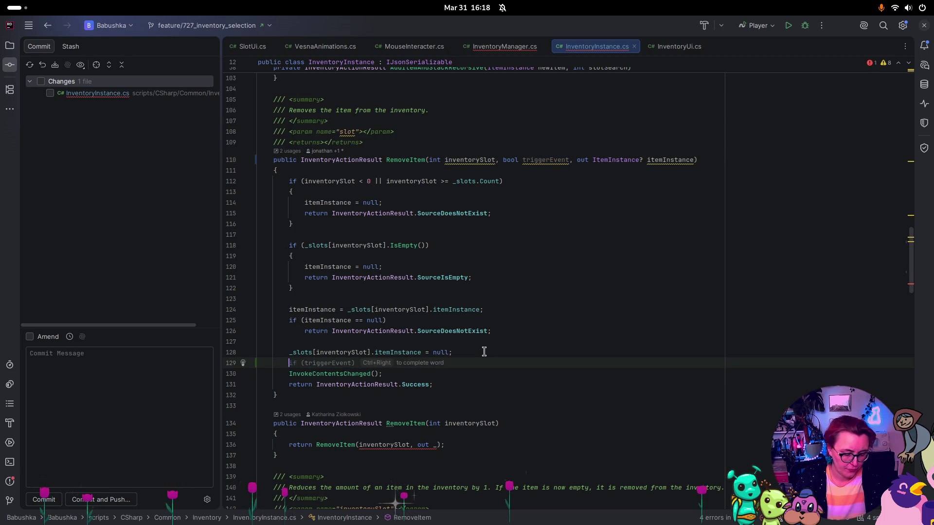
pyautogui.write('(triggerEvent')
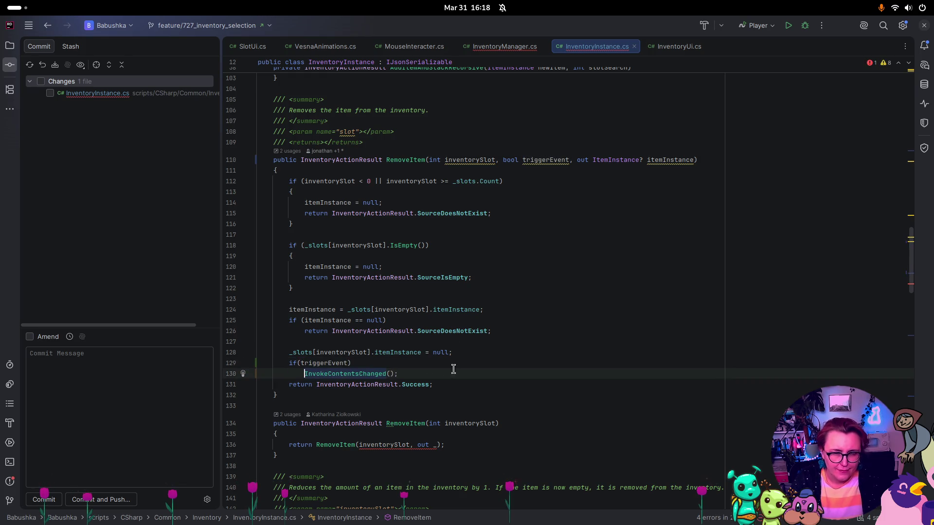
pyautogui.click(471, 356)
pyautogui.press('Return')
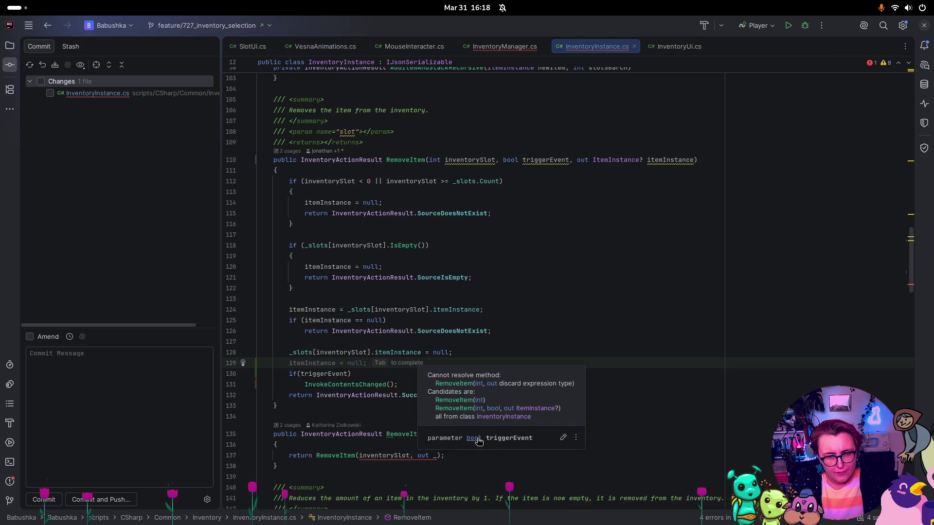
pyautogui.click(559, 486)
# Step: Give the RemoveItem overload a bool triggerEvent = true parameter and pass triggerEvent in its call
pyautogui.click(498, 434)
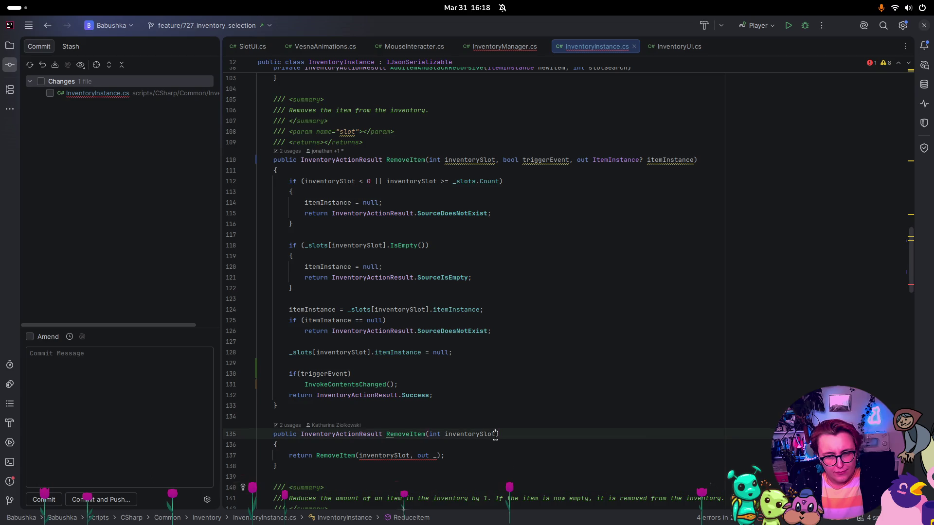
pyautogui.write(',bool triggerEvent = true')
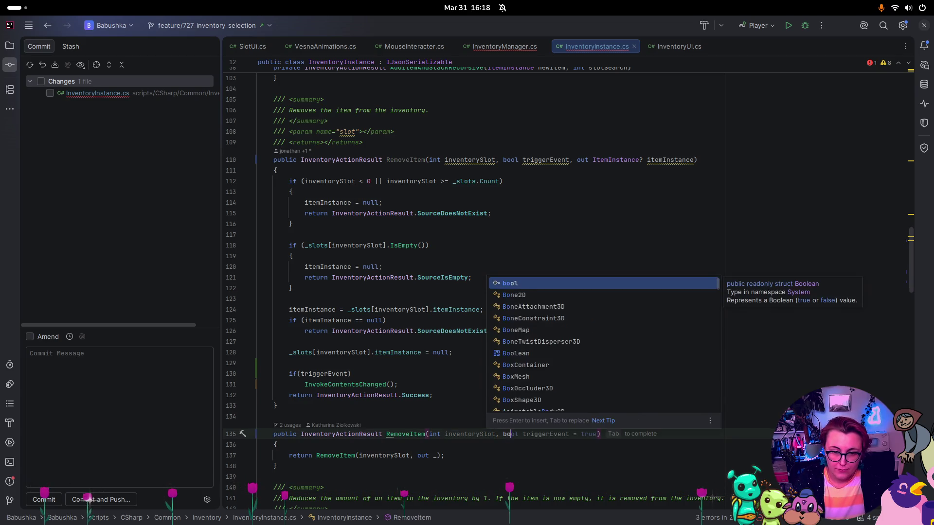
pyautogui.click(413, 455)
pyautogui.write('trigg')
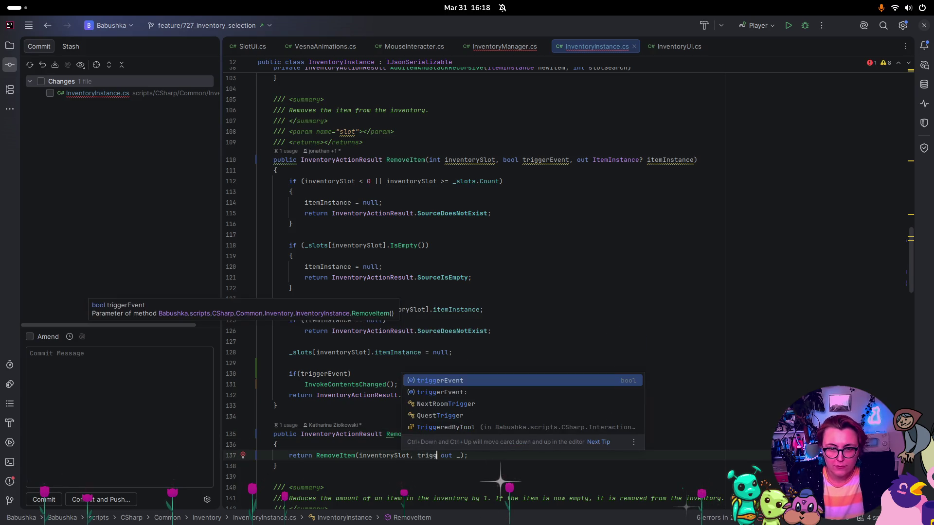
pyautogui.press('Return')
pyautogui.write(', ,')
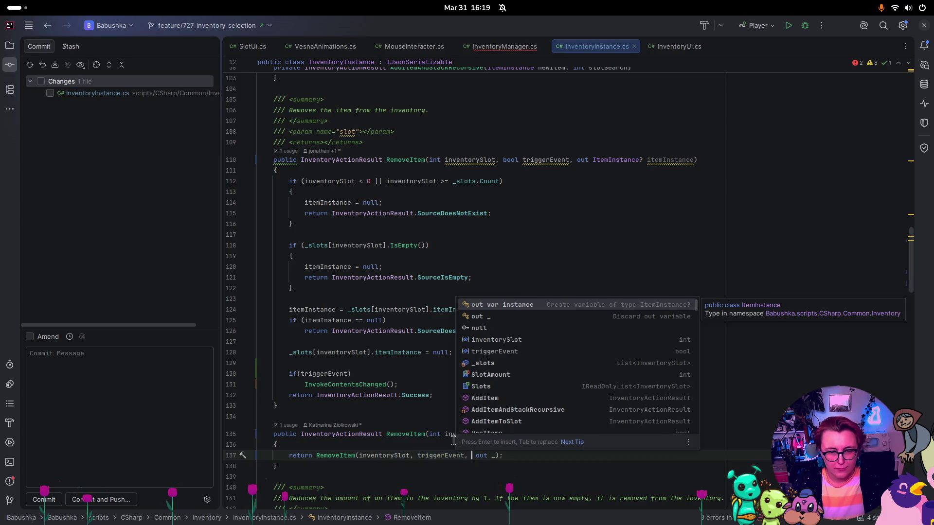
pyautogui.click(336, 426)
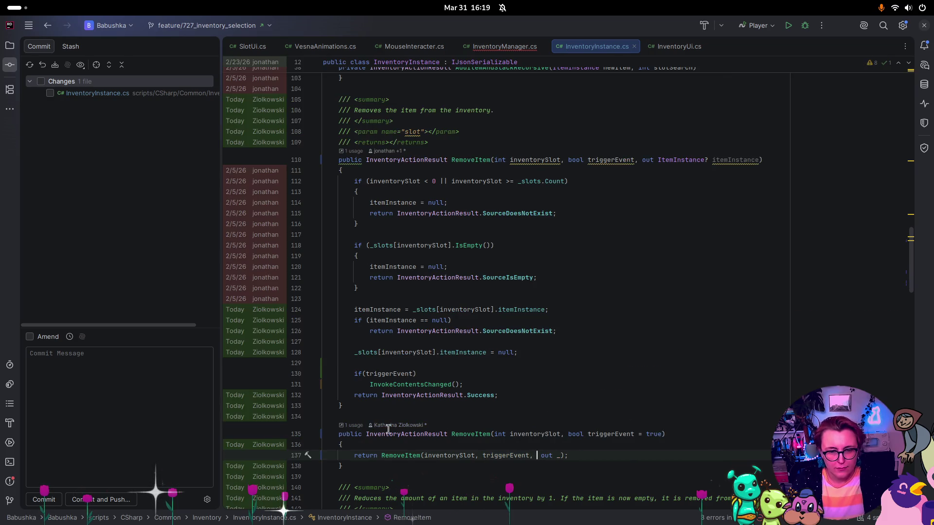
pyautogui.click(392, 425)
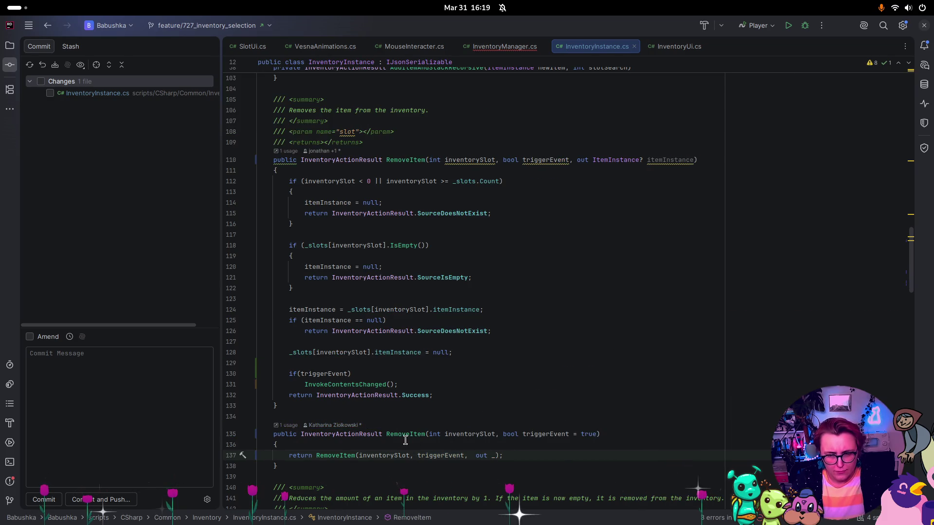
pyautogui.click(425, 433)
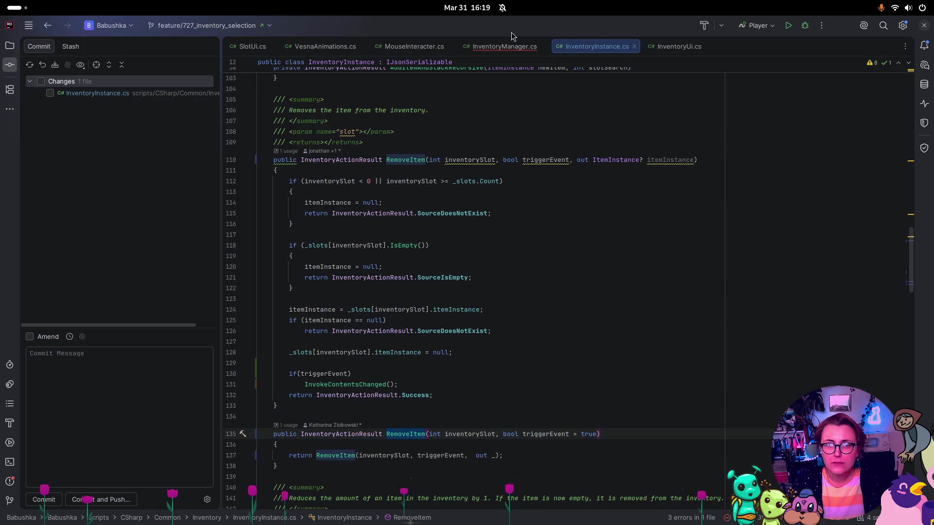
pyautogui.click(504, 46)
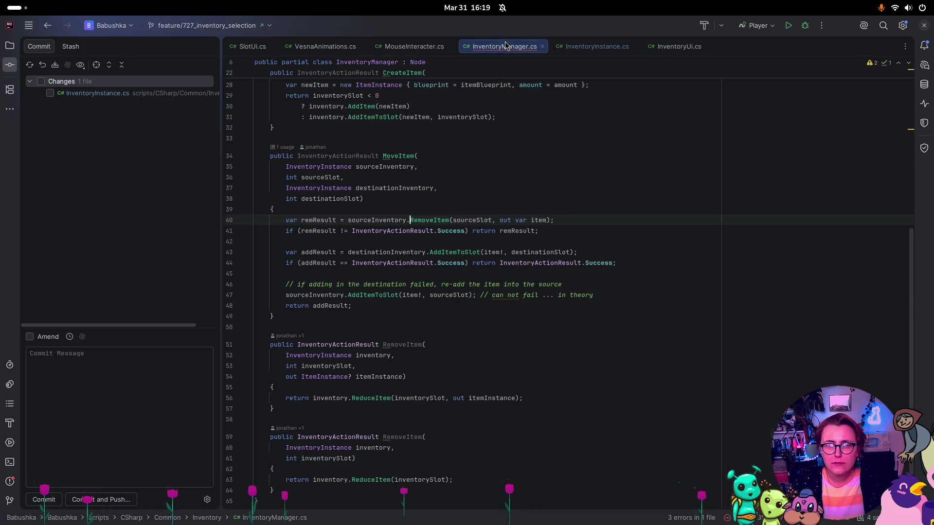
# Step: Pass false for triggerEvent in MoveItem's RemoveItem call on line 40, briefly checking Godot
pyautogui.click(494, 219)
pyautogui.write('false ')
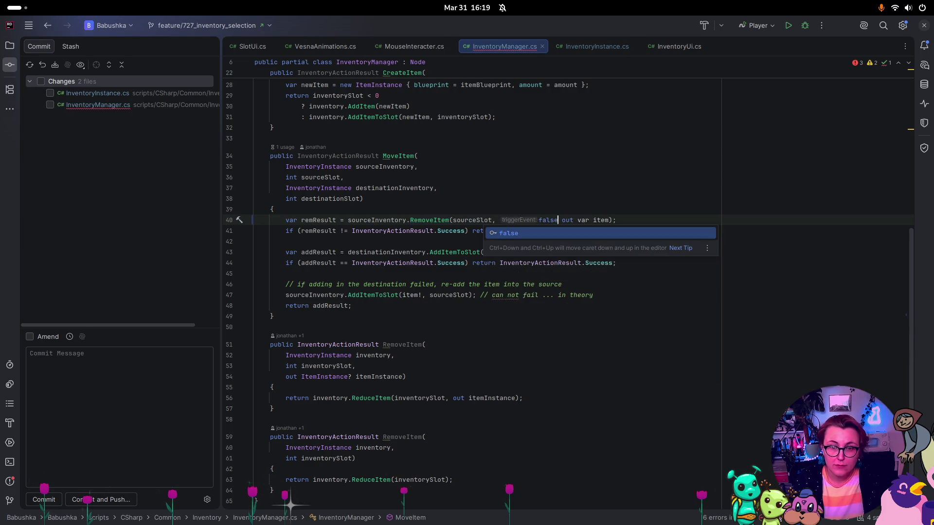
pyautogui.write(',')
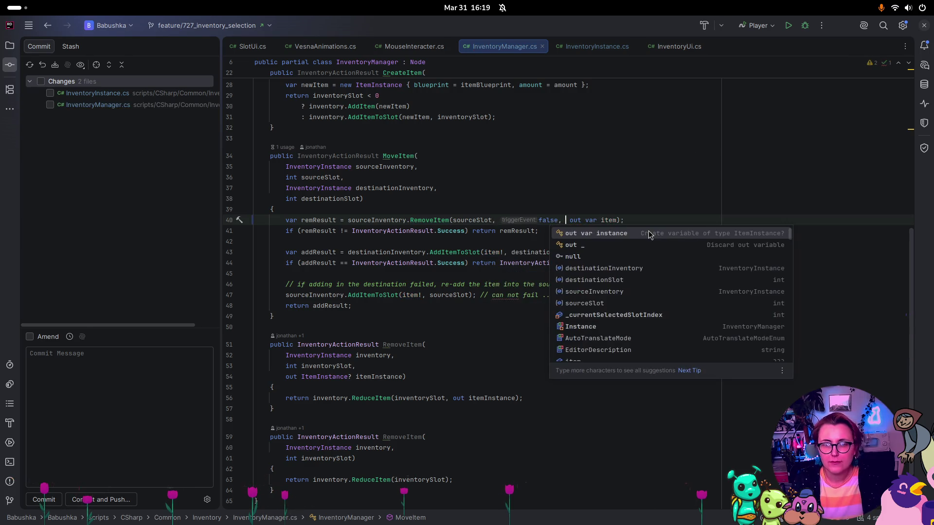
pyautogui.click(511, 170)
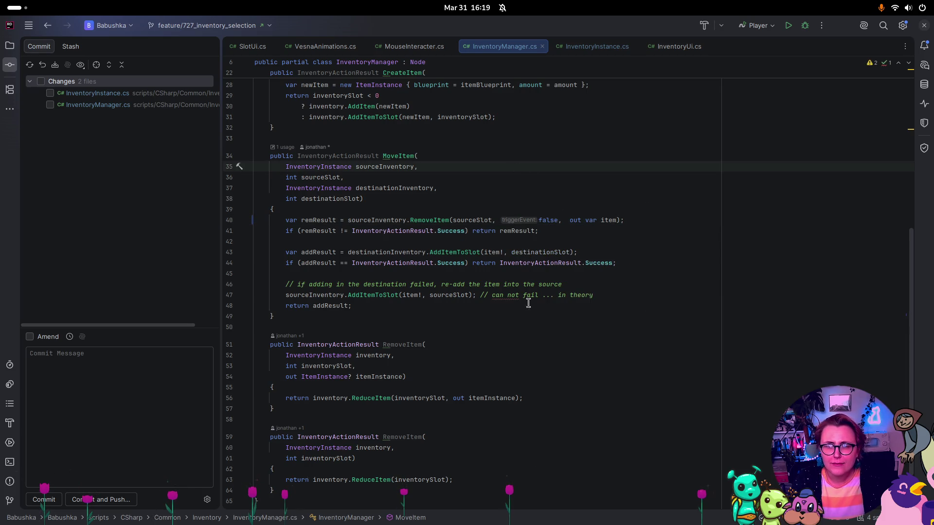
pyautogui.press('super')
pyautogui.click(272, 370)
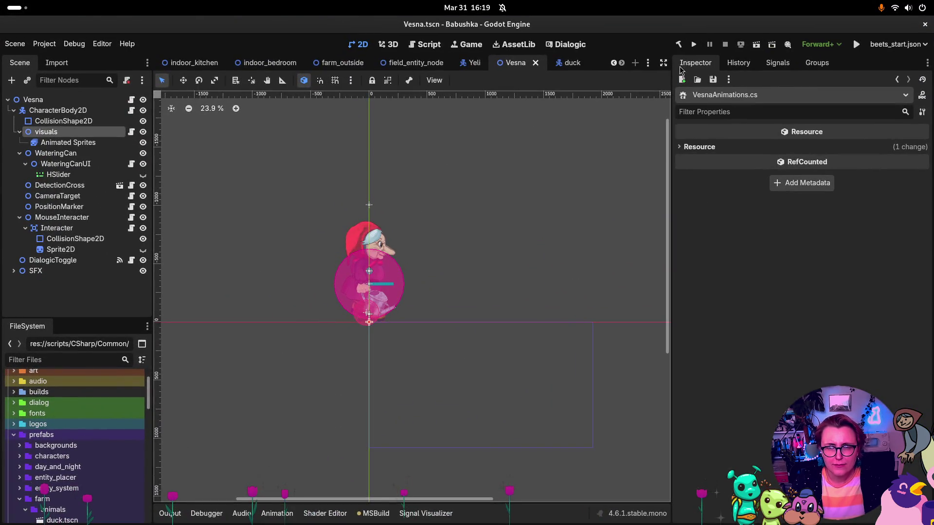
pyautogui.press('super')
pyautogui.click(628, 163)
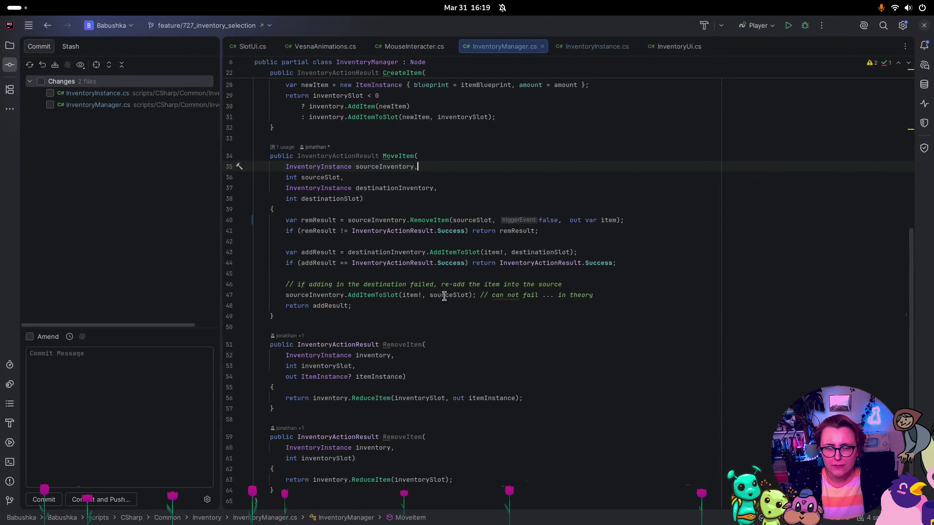
# Step: Add a comment atop MoveItem about removing the item without triggering the change event
pyautogui.click(558, 213)
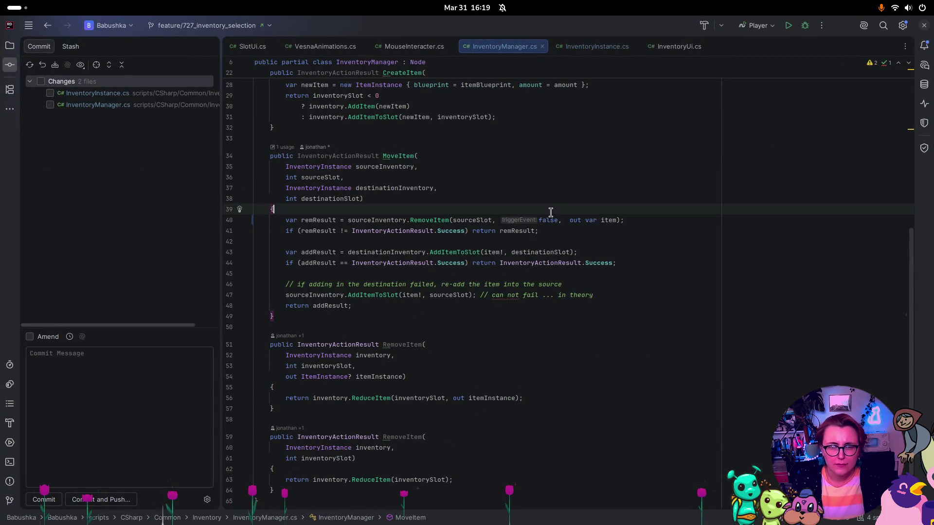
pyautogui.press('Return')
pyautogui.write('// r')
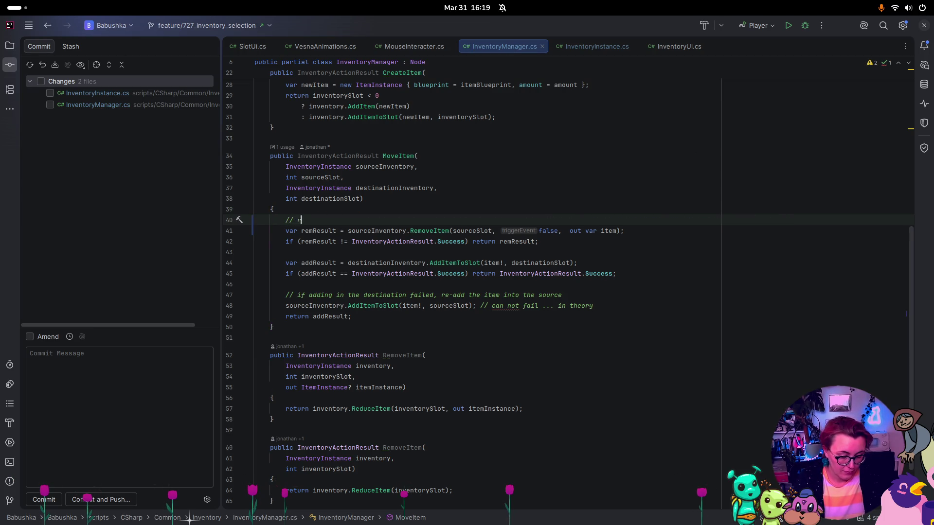
pyautogui.write('emove item fro')
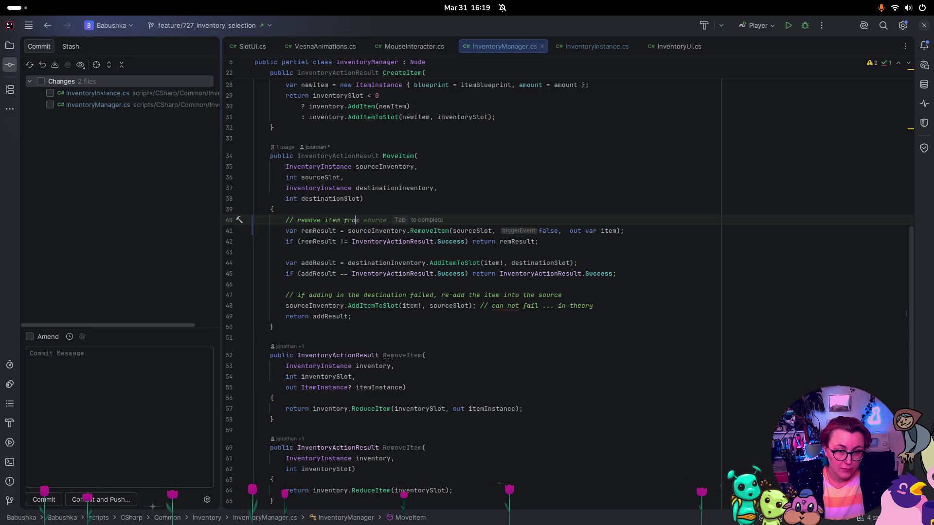
pyautogui.write('m inventory')
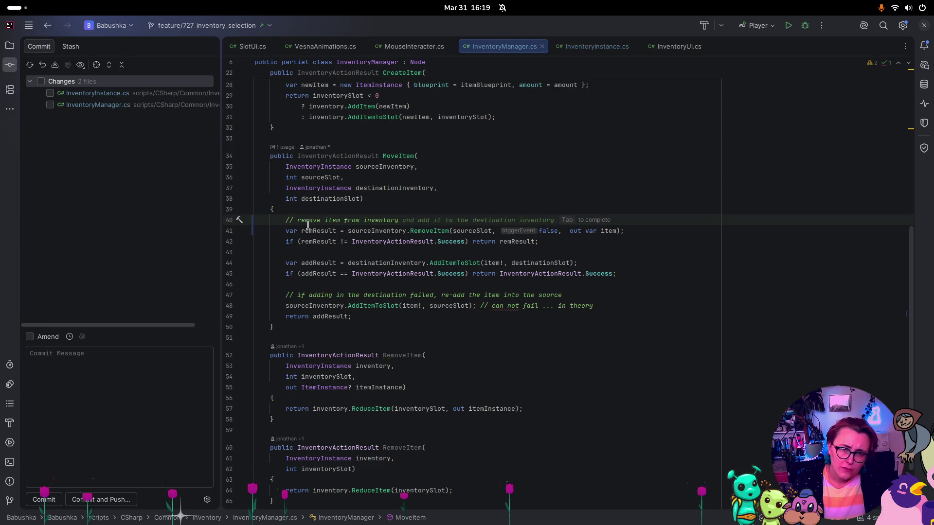
pyautogui.press('Tab')
pyautogui.write(',')
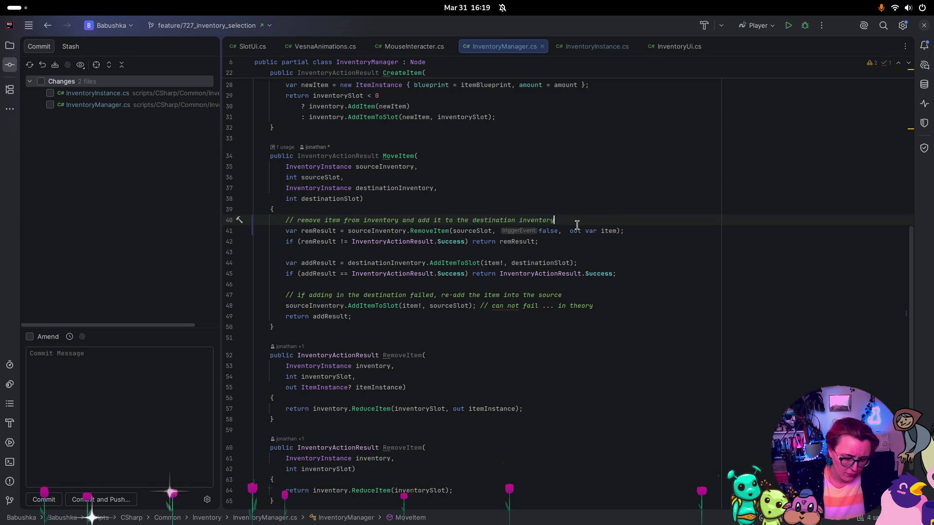
pyautogui.press('BackSpace')
pyautogui.press('BackSpace')
pyautogui.write('t')
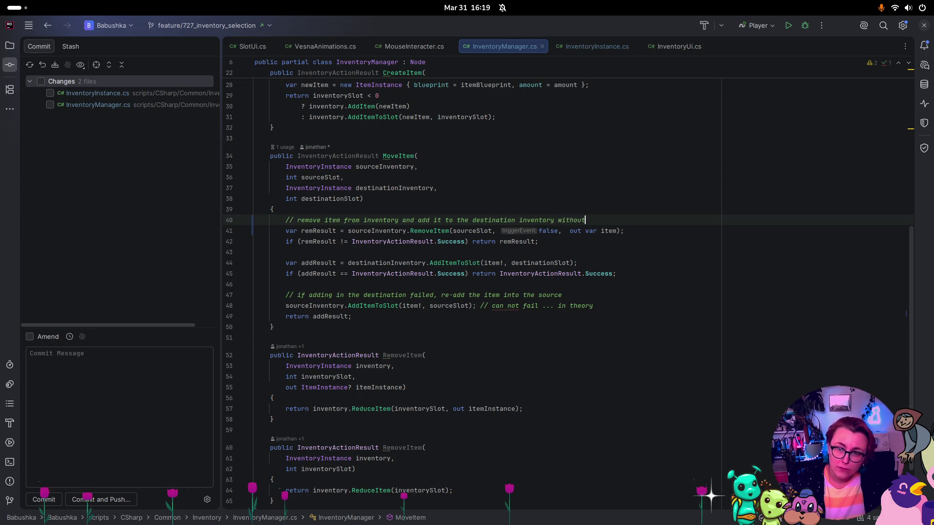
pyautogui.write(' triggering ')
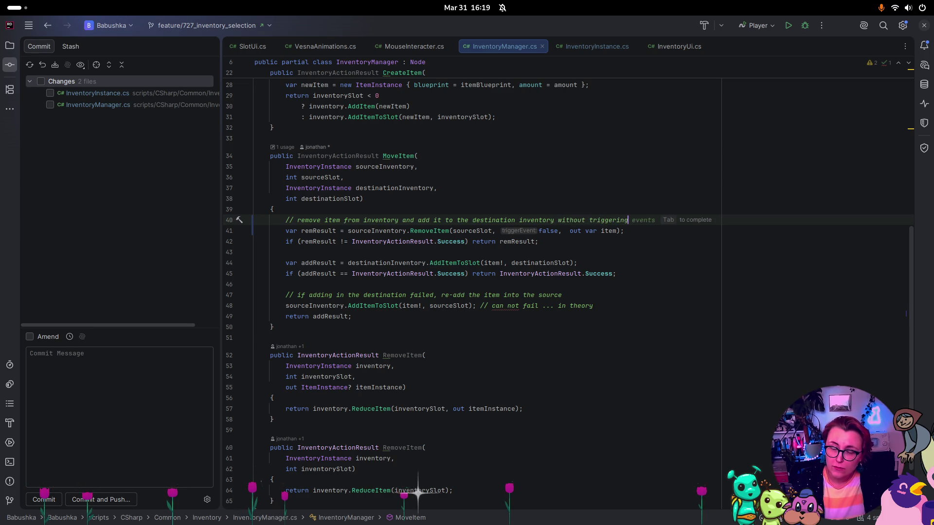
pyautogui.write('the change event')
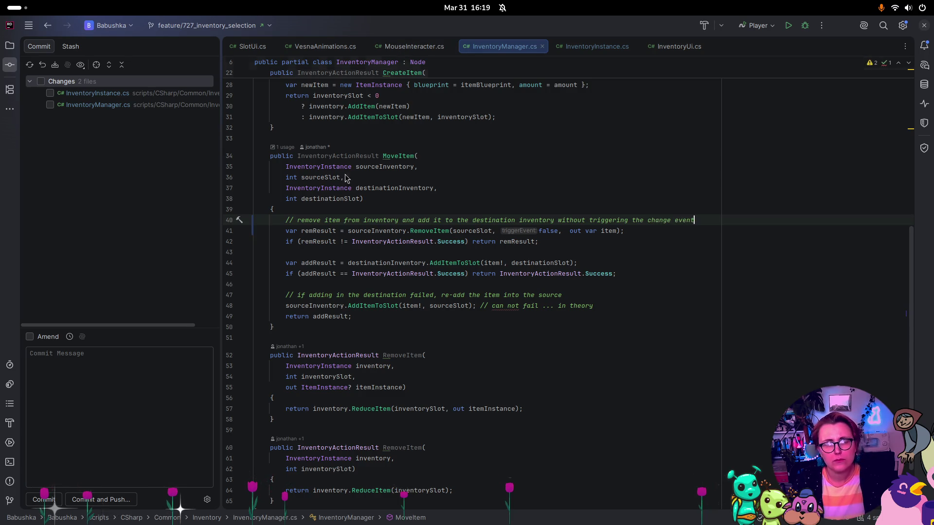
# Step: Switch to the Godot editor and build and run the game
pyautogui.press('super')
pyautogui.click(298, 169)
pyautogui.press('super')
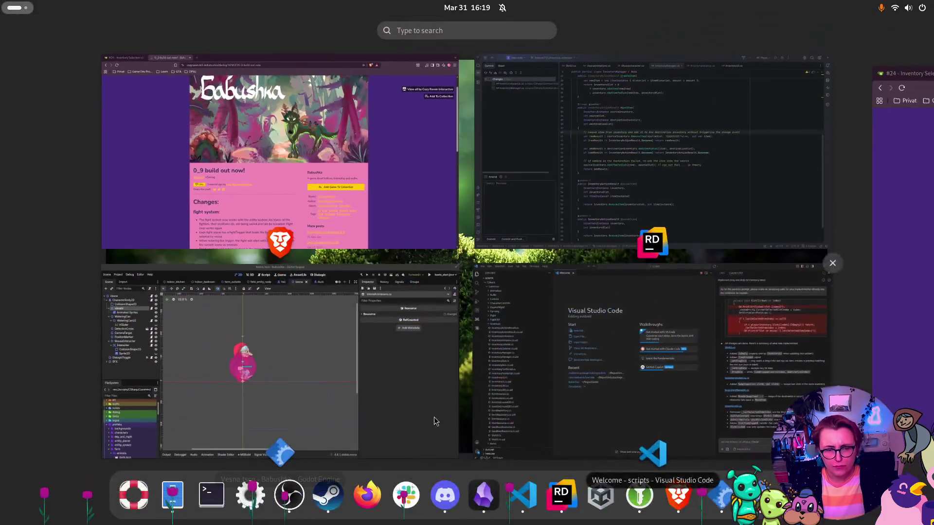
pyautogui.click(355, 375)
pyautogui.click(693, 46)
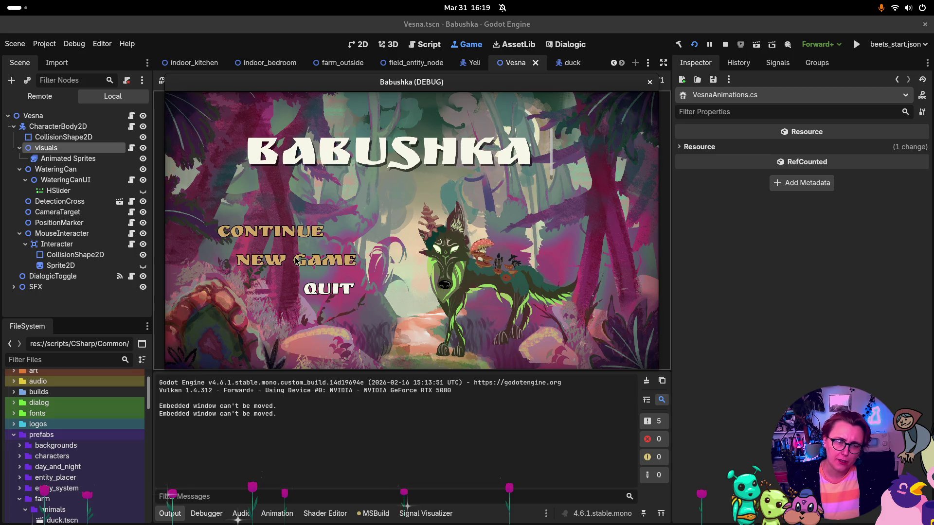
# Step: Restart the game run and begin a New Game from the main menu
pyautogui.click(285, 235)
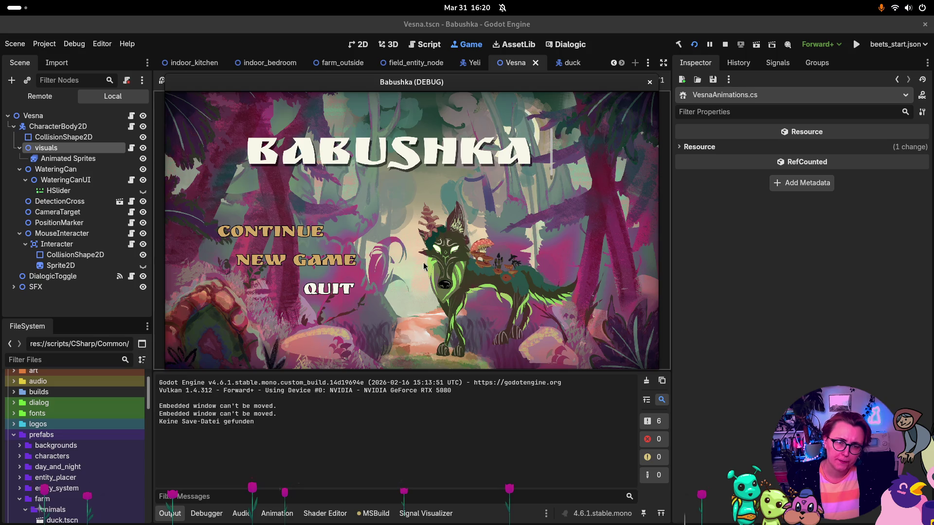
pyautogui.click(725, 46)
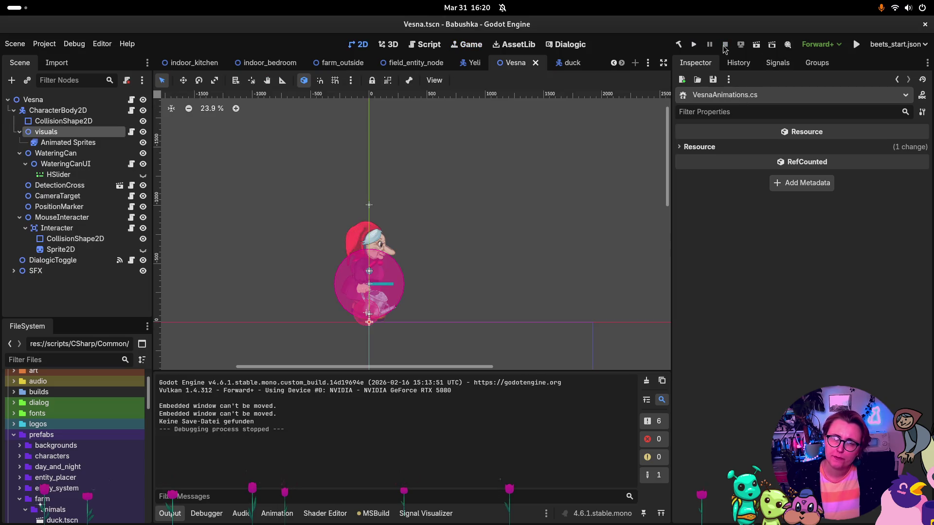
pyautogui.click(693, 45)
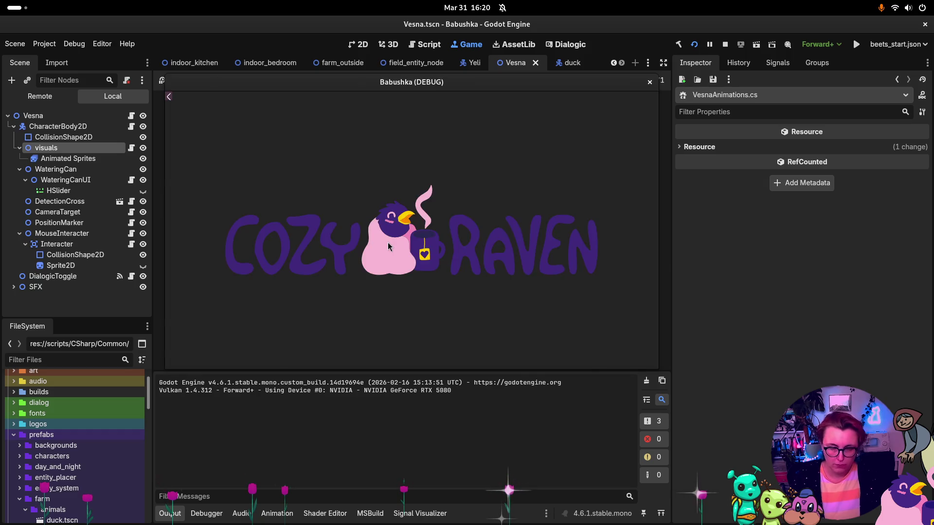
pyautogui.click(342, 263)
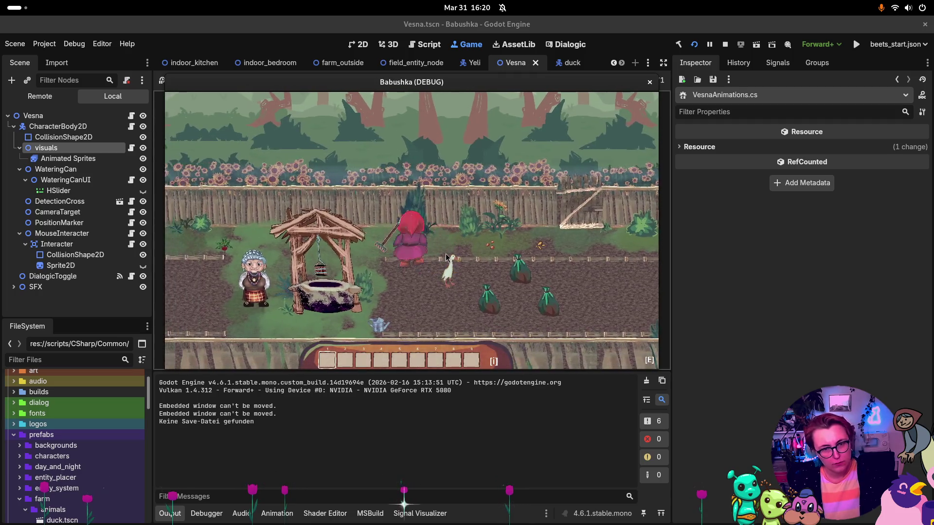
# Step: Move the rake one slot at a time from hotbar slot 1 to slot 5, then stop the game
pyautogui.click(327, 360)
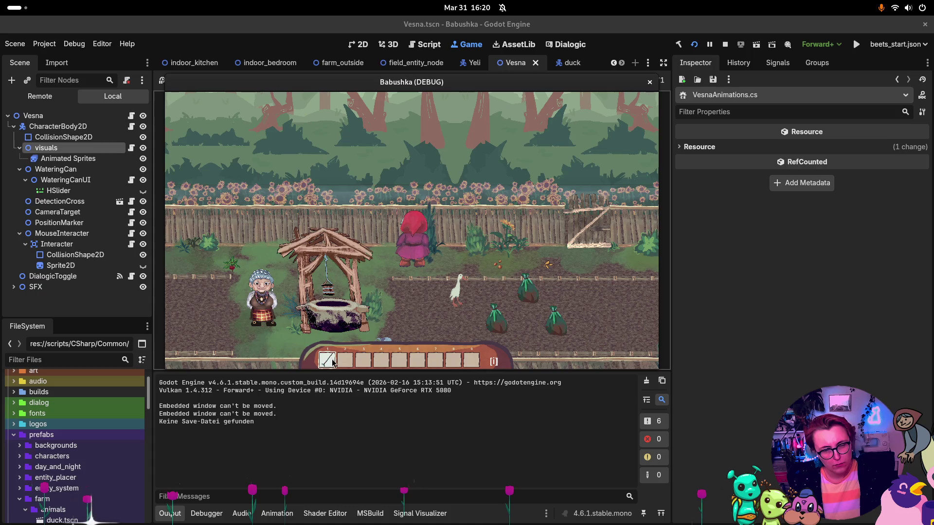
pyautogui.click(345, 360)
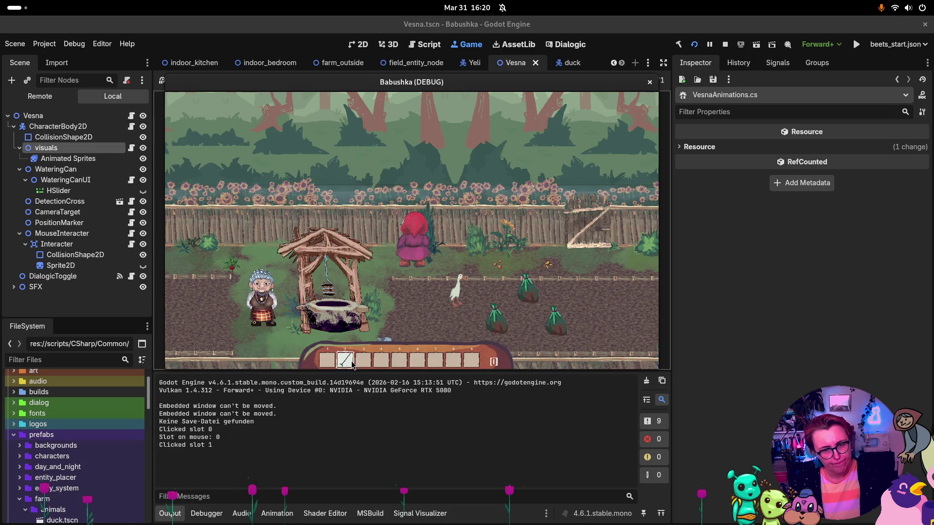
pyautogui.click(351, 361)
pyautogui.click(368, 360)
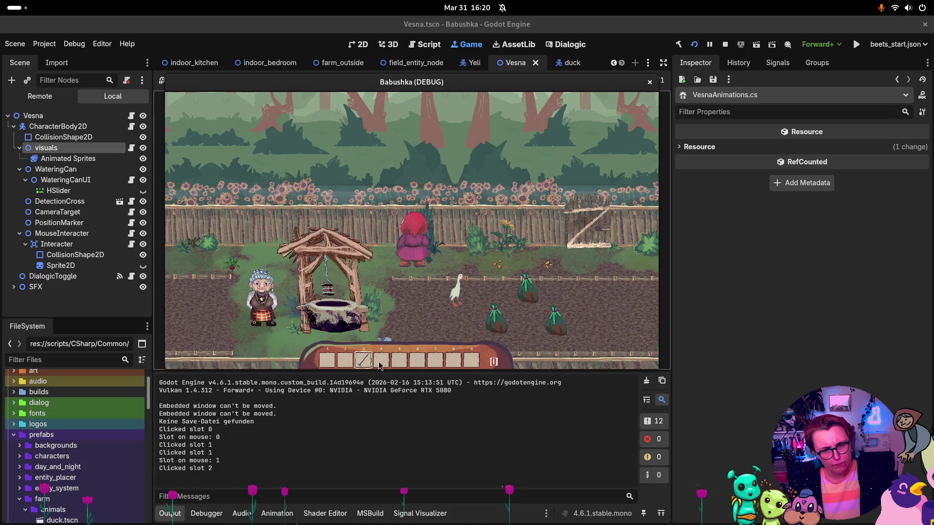
pyautogui.click(381, 360)
pyautogui.click(364, 361)
pyautogui.click(383, 361)
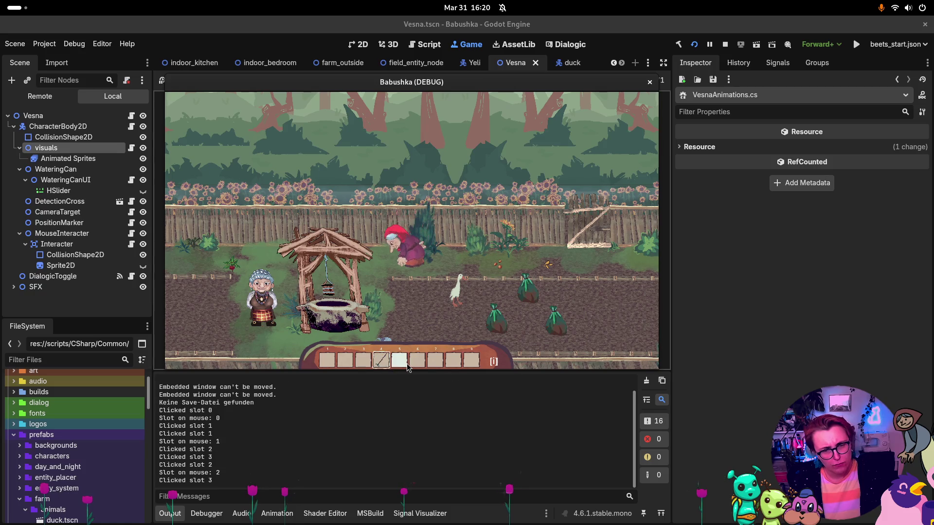
pyautogui.click(388, 366)
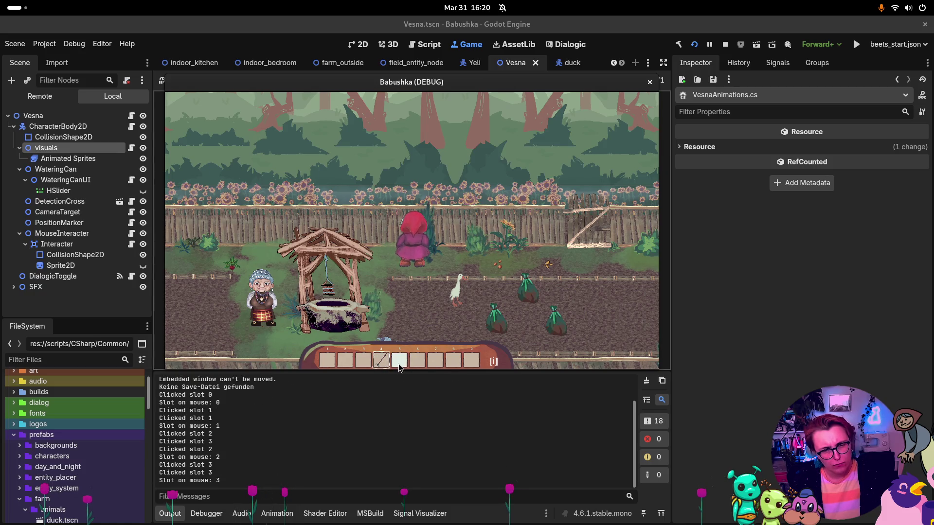
pyautogui.click(398, 366)
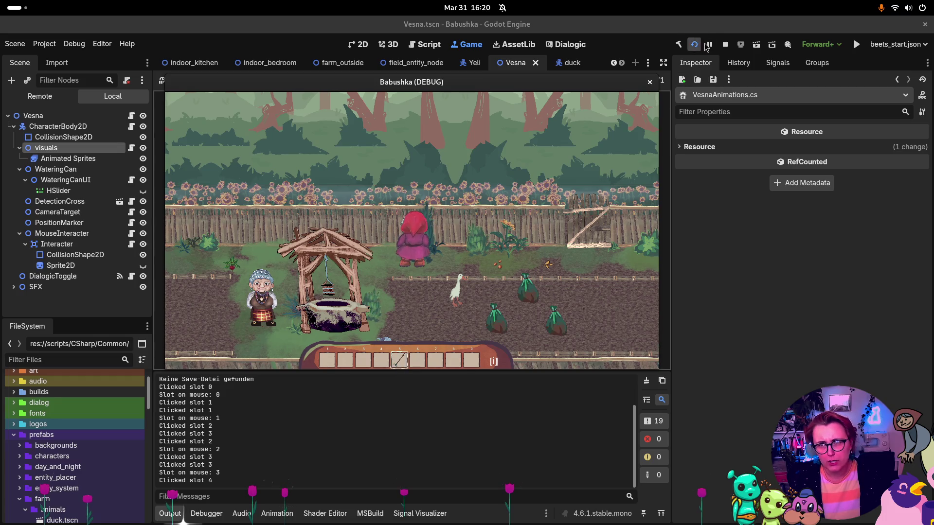
pyautogui.click(724, 44)
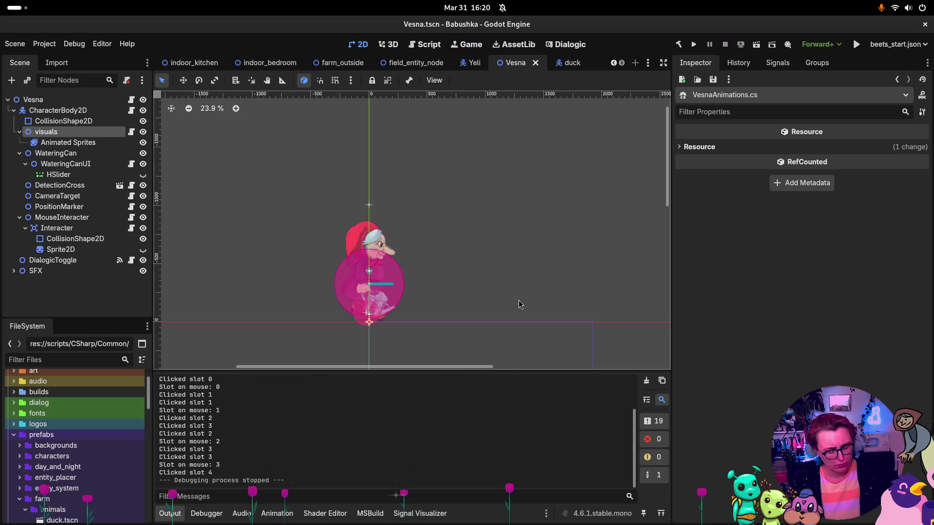
pyautogui.press('super')
# Step: Go to MoveItem's usage in InventoryUi.cs and delete the commented-out //SetSlotContent(); line below it
pyautogui.click(553, 133)
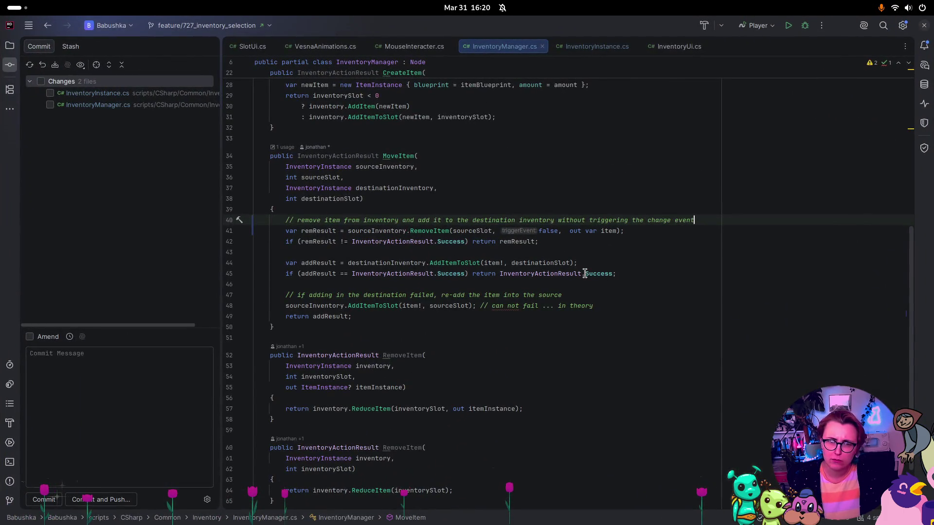
pyautogui.moveTo(584, 274)
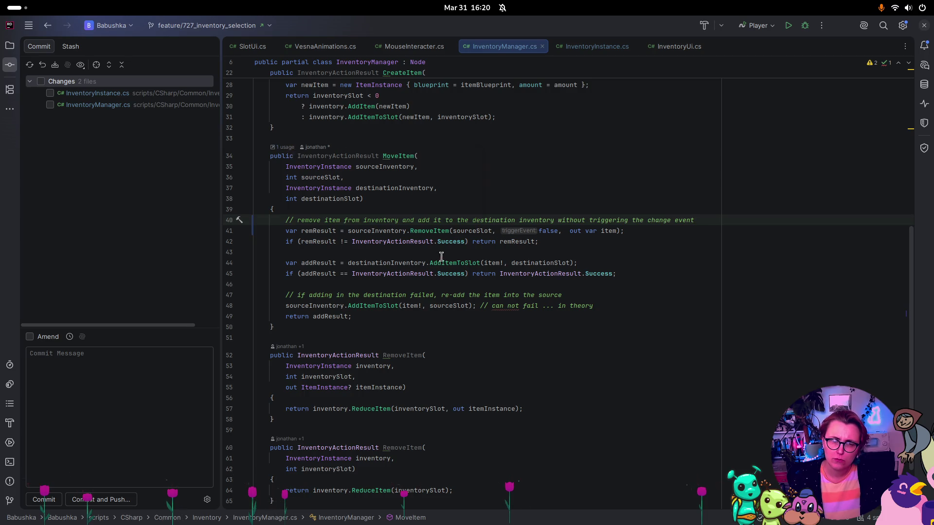
pyautogui.click(283, 147)
pyautogui.click(344, 198)
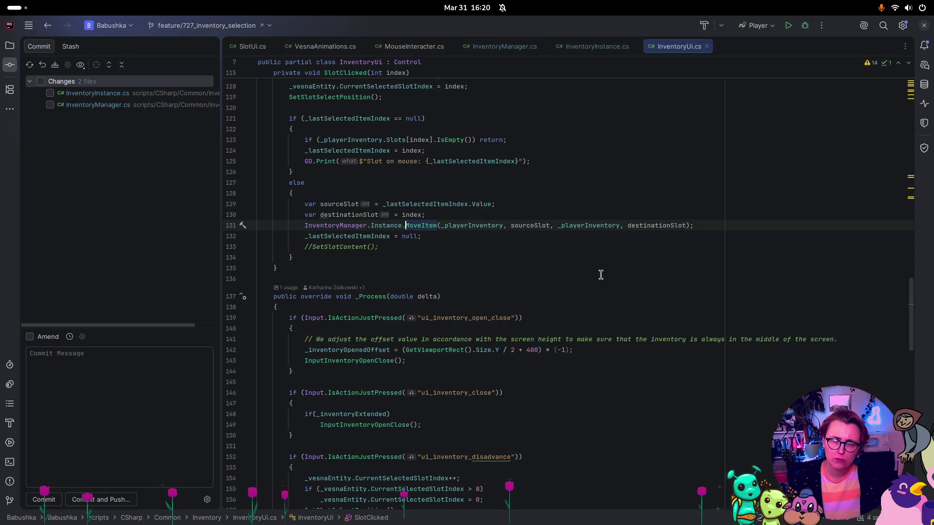
pyautogui.scroll(3, 548, 253)
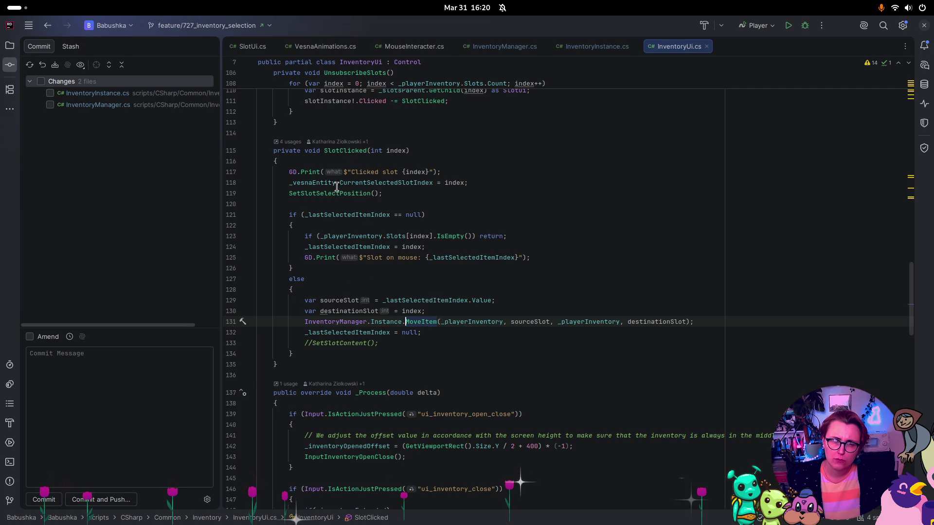
pyautogui.scroll(-1, 372, 234)
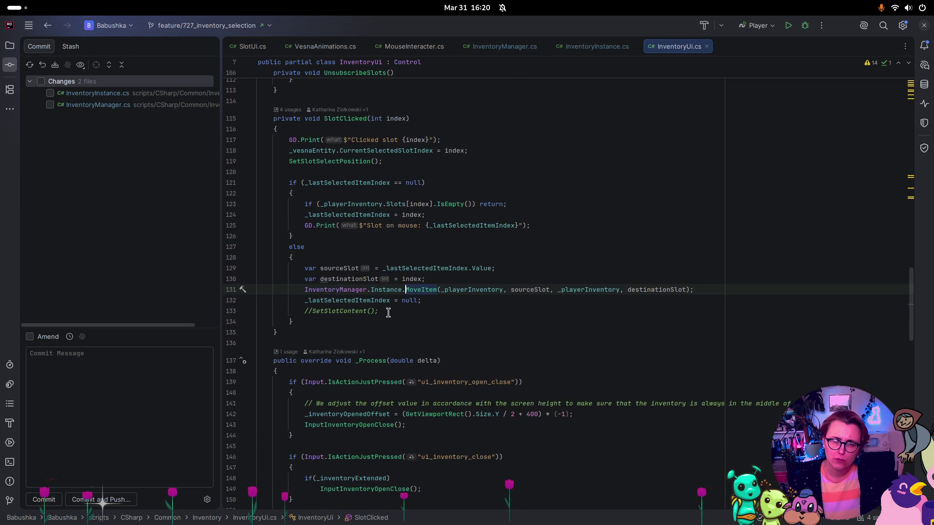
pyautogui.moveTo(388, 313); pyautogui.dragTo(137, 312)
pyautogui.press('BackSpace')
pyautogui.press('BackSpace')
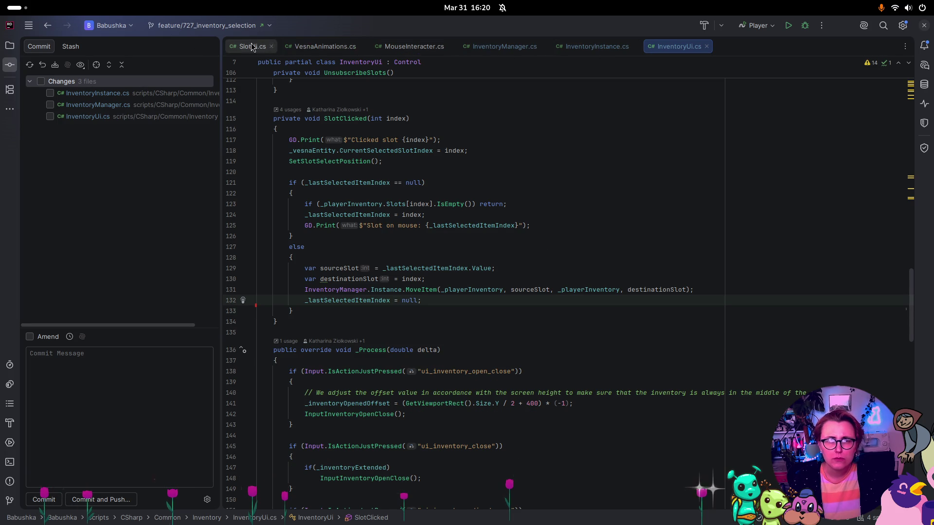
# Step: Jump from VesnaAnimations.cs to the InventoryContentsChanged declaration in InventoryInstance.cs and search the file for it
pyautogui.click(320, 49)
pyautogui.scroll(-3, 501, 238)
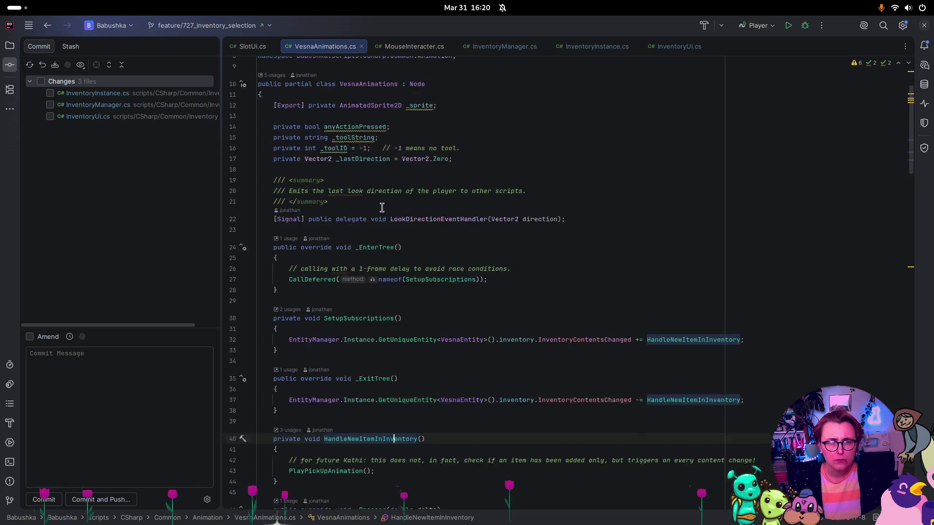
pyautogui.click(628, 228)
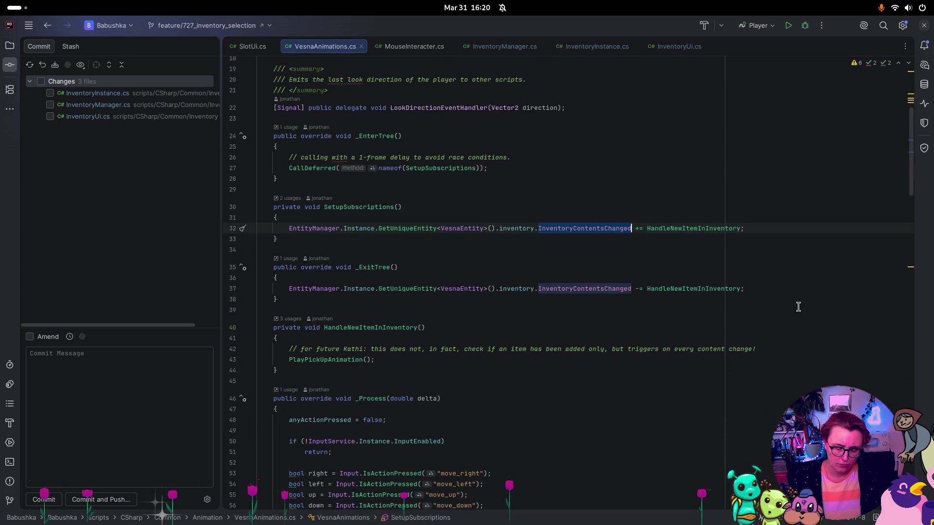
pyautogui.hotkey('ctrl', 'b')
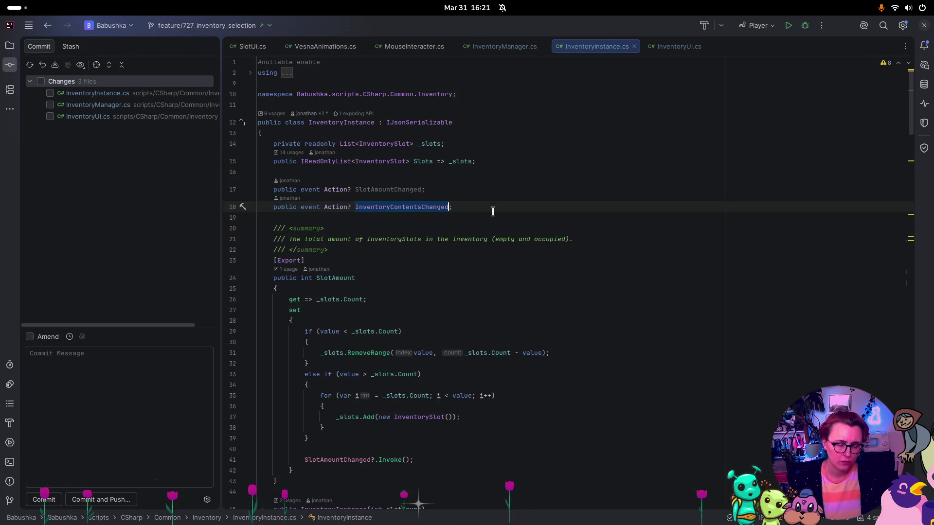
pyautogui.hotkey('ctrl', 'f')
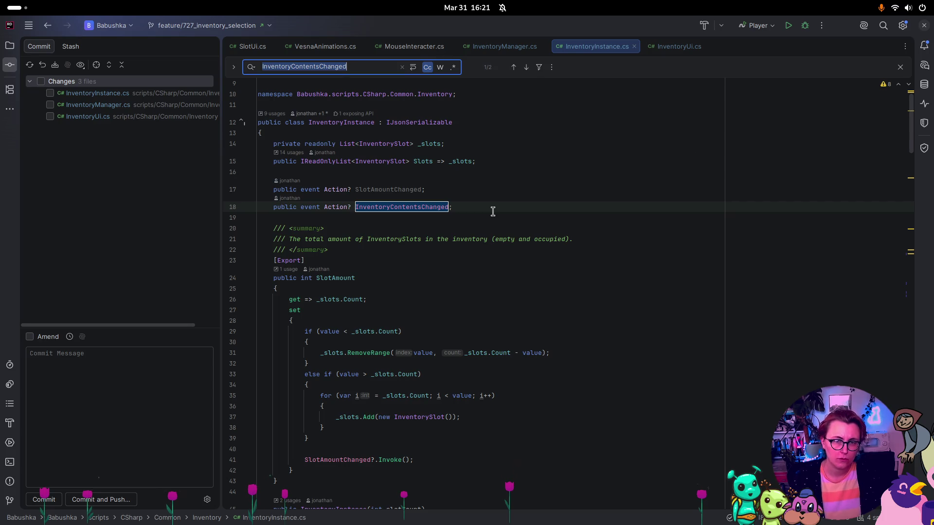
pyautogui.click(382, 257)
# Step: Search the project for InventoryContentsChanged, then open the event's context menu of actions
pyautogui.doubleClick(383, 207)
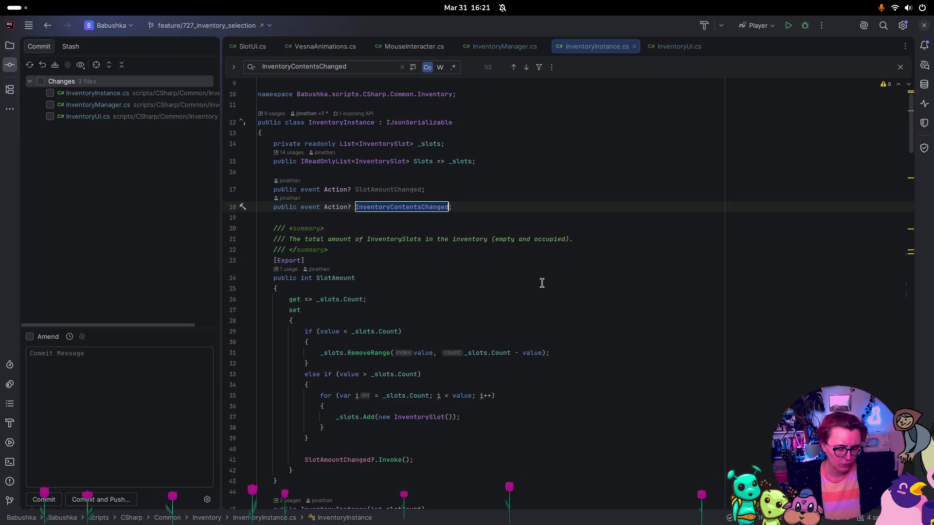
pyautogui.hotkey('ctrl', 'f')
pyautogui.hotkey('ctrl', 't')
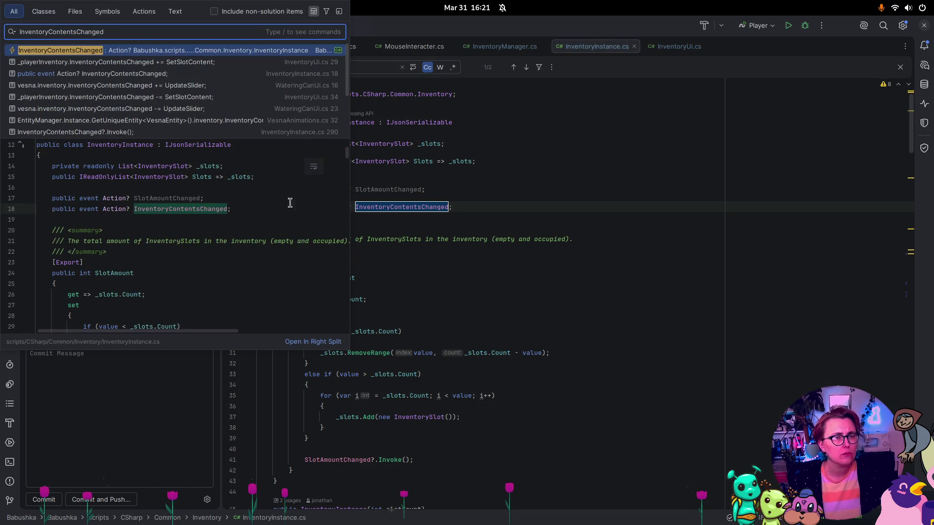
pyautogui.press('Escape')
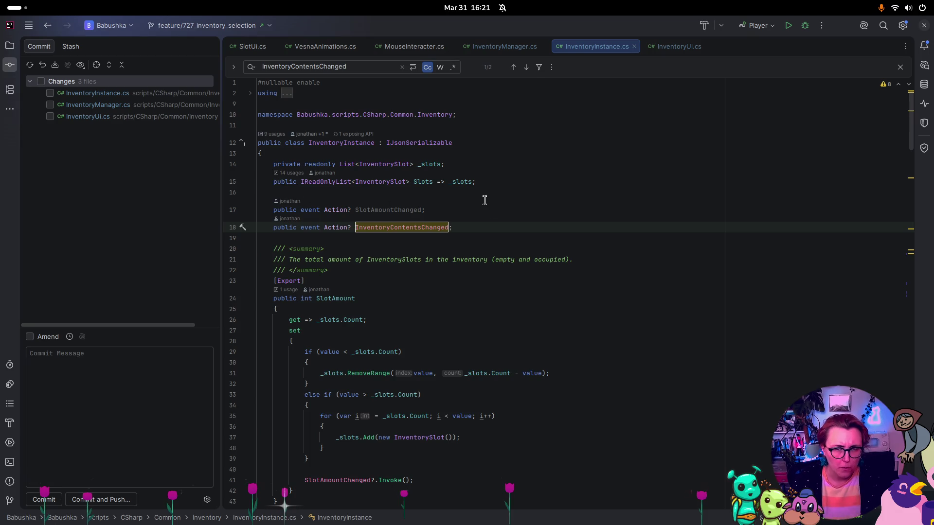
pyautogui.rightClick(413, 228)
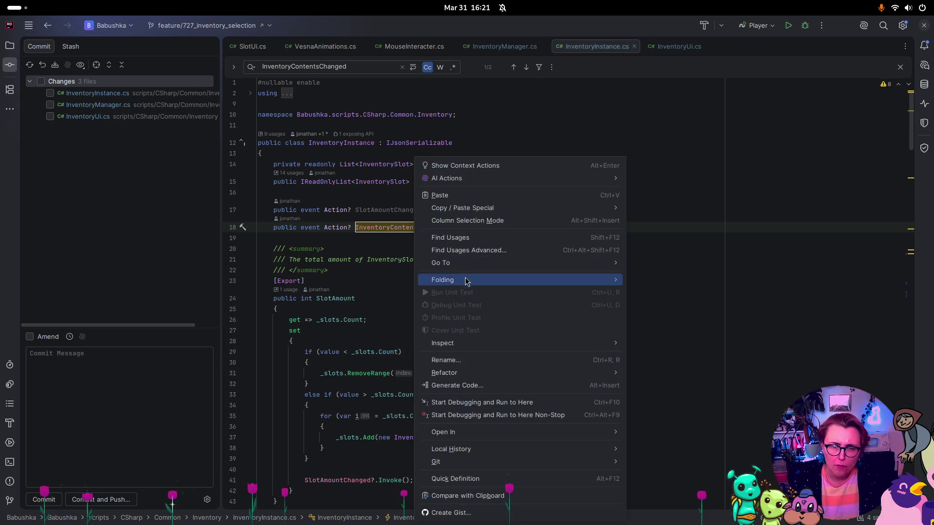
pyautogui.click(465, 238)
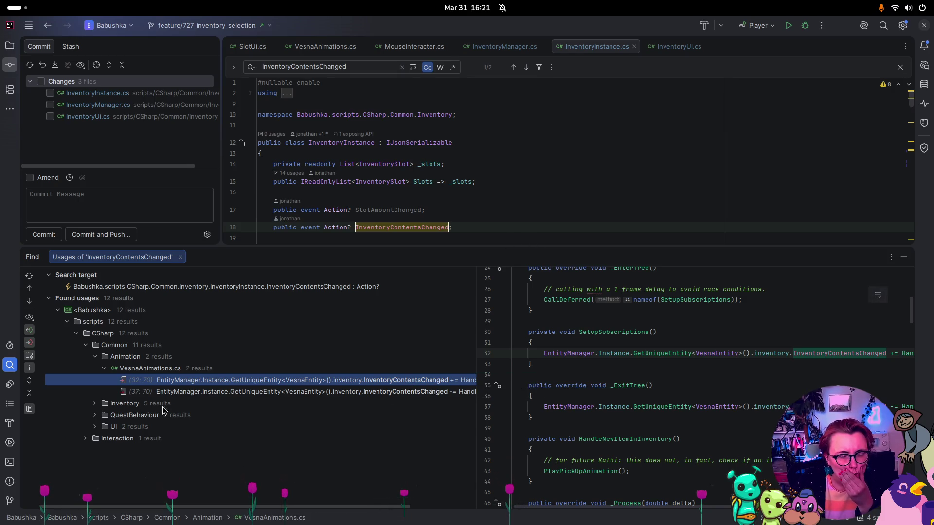
pyautogui.click(95, 406)
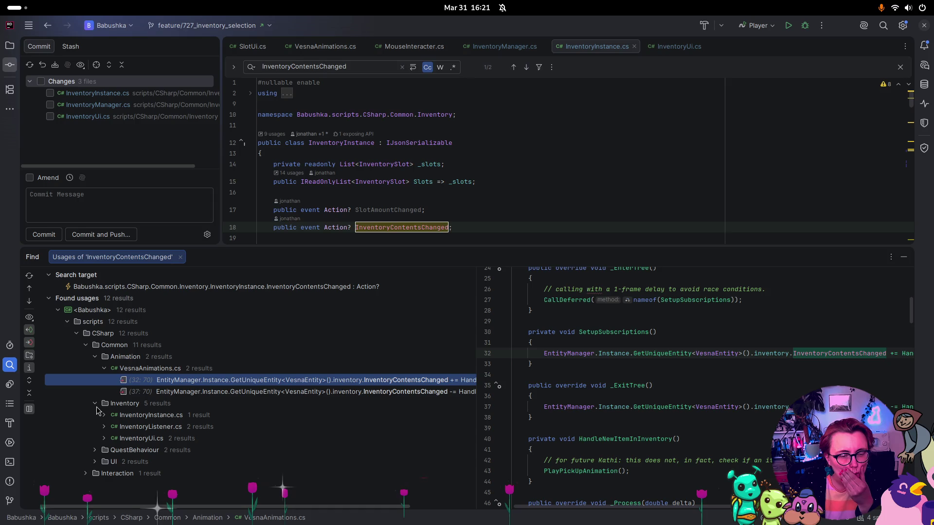
pyautogui.click(99, 417)
pyautogui.click(103, 416)
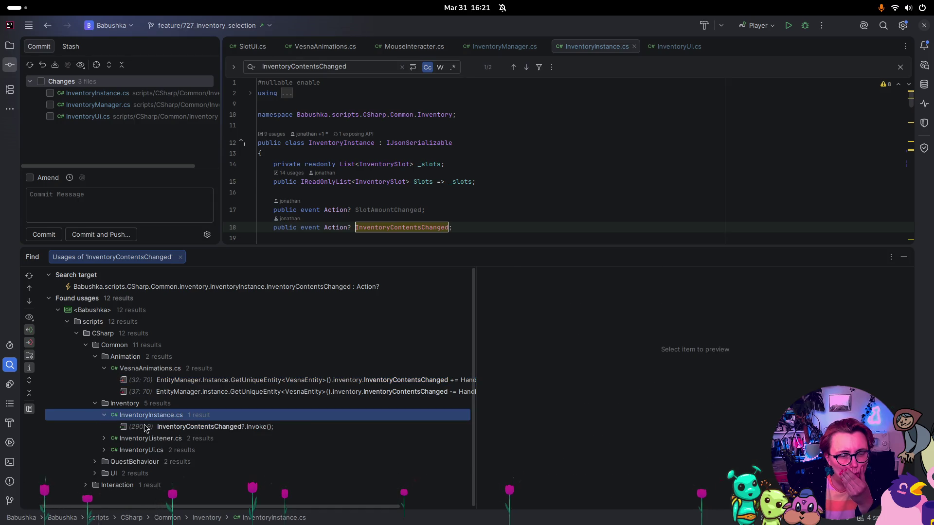
pyautogui.click(210, 428)
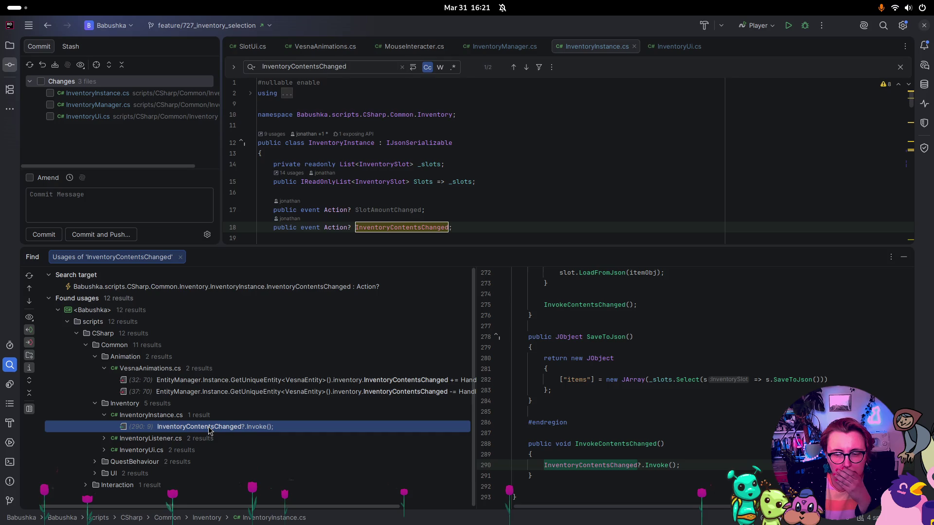
pyautogui.click(100, 440)
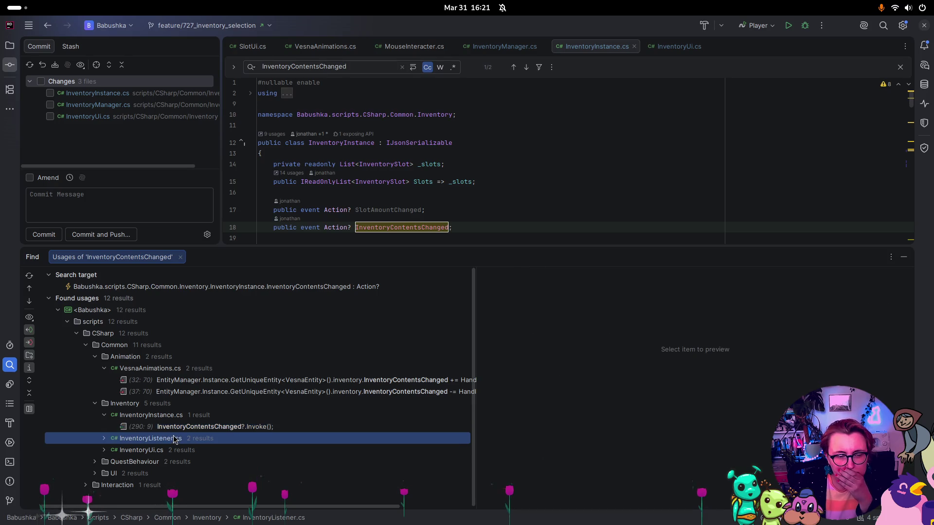
pyautogui.click(104, 449)
pyautogui.click(264, 466)
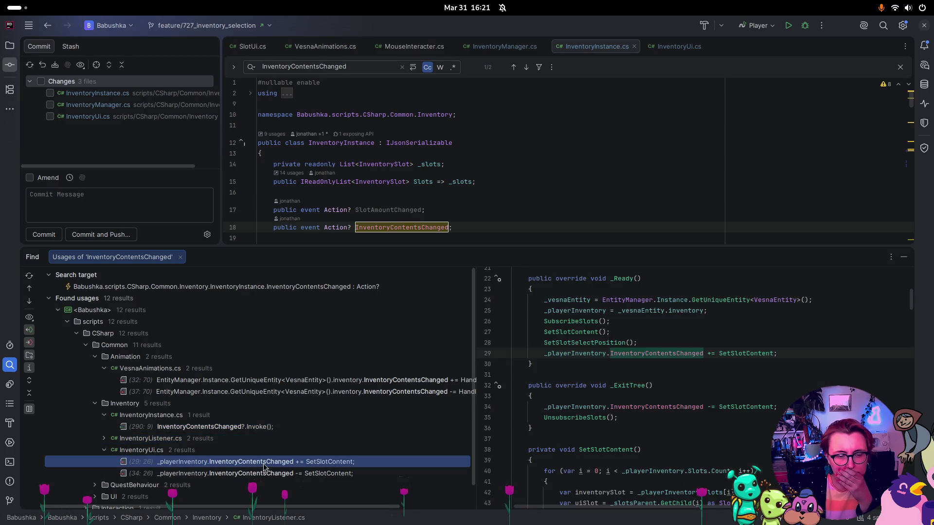
pyautogui.click(262, 474)
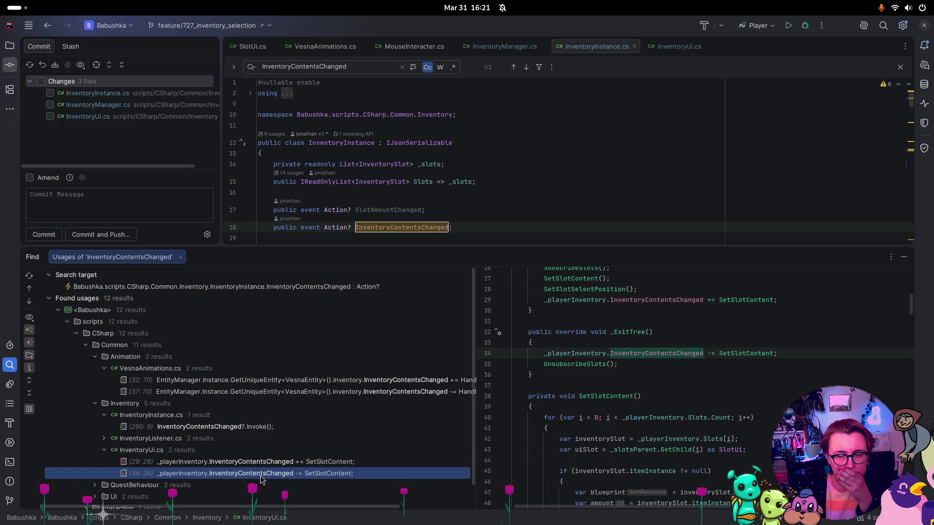
pyautogui.click(263, 463)
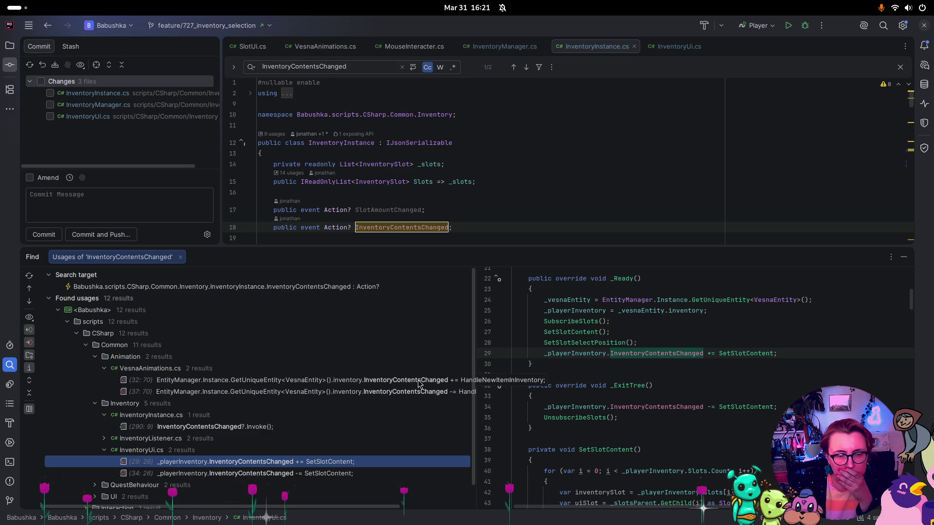
pyautogui.click(104, 449)
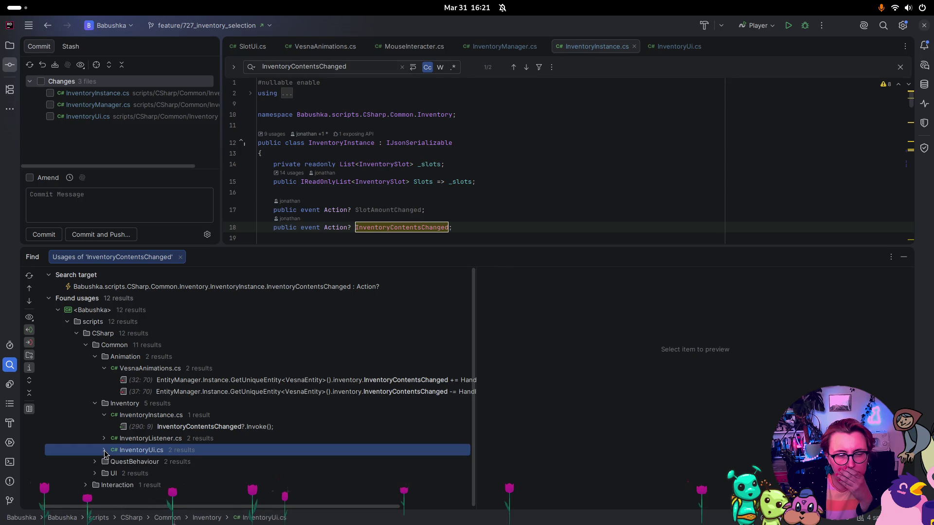
pyautogui.click(94, 473)
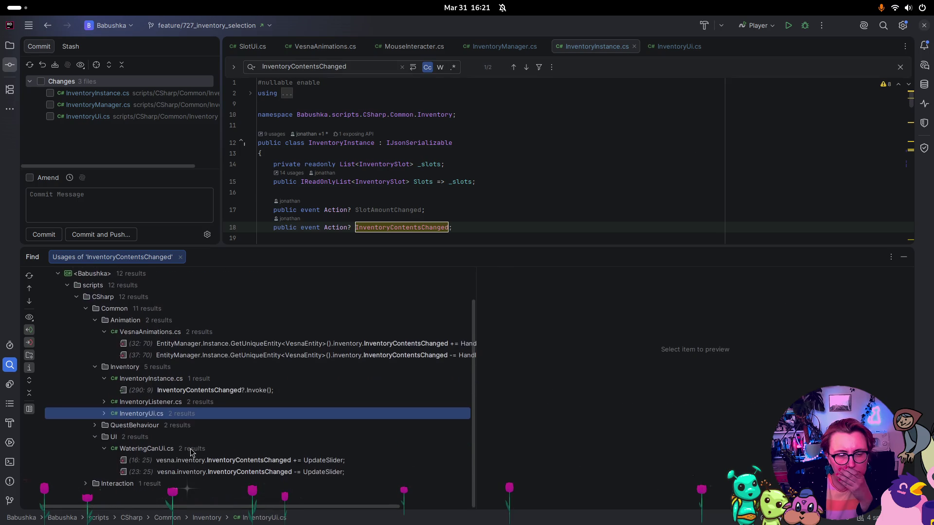
pyautogui.scroll(-1, 192, 452)
pyautogui.click(265, 461)
pyautogui.click(258, 471)
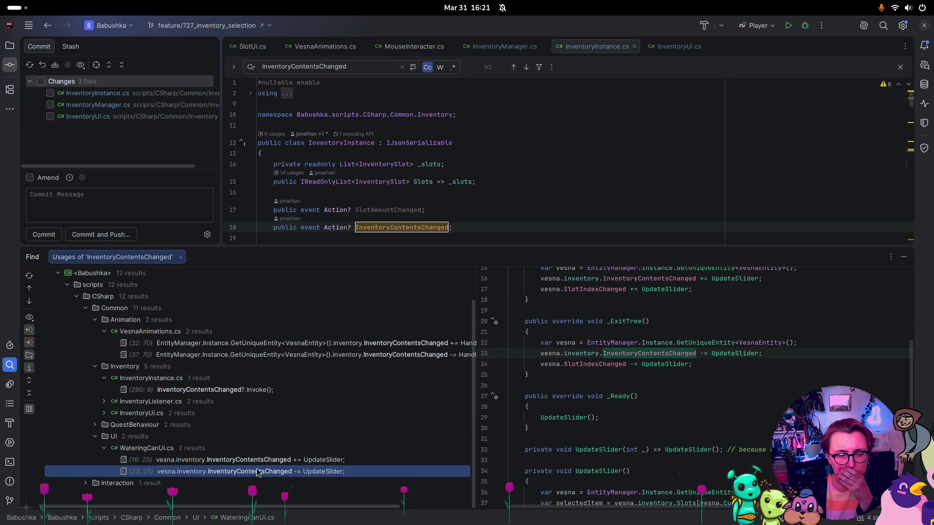
pyautogui.click(95, 437)
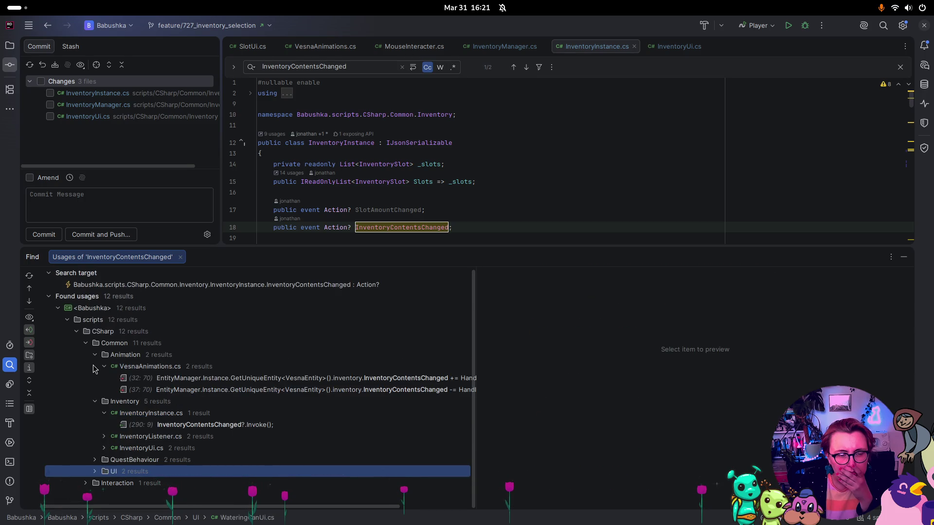
pyautogui.click(238, 378)
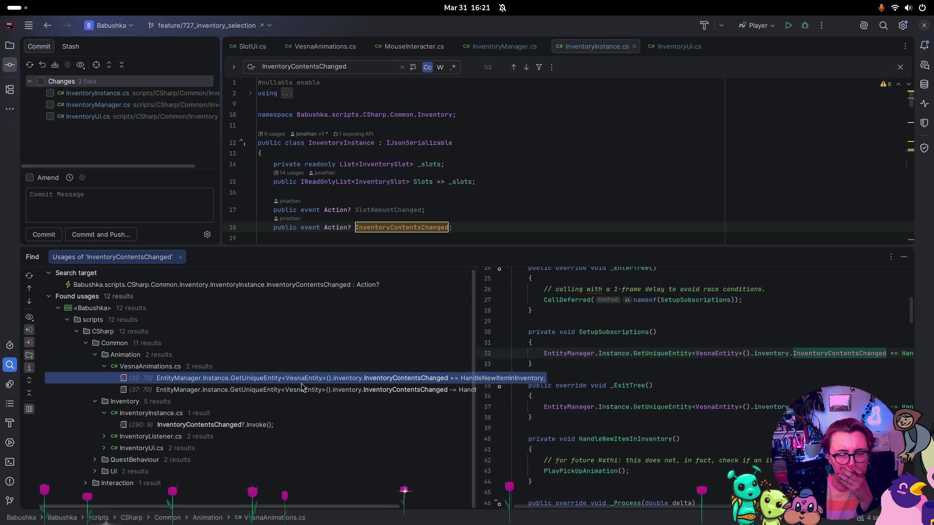
pyautogui.click(407, 392)
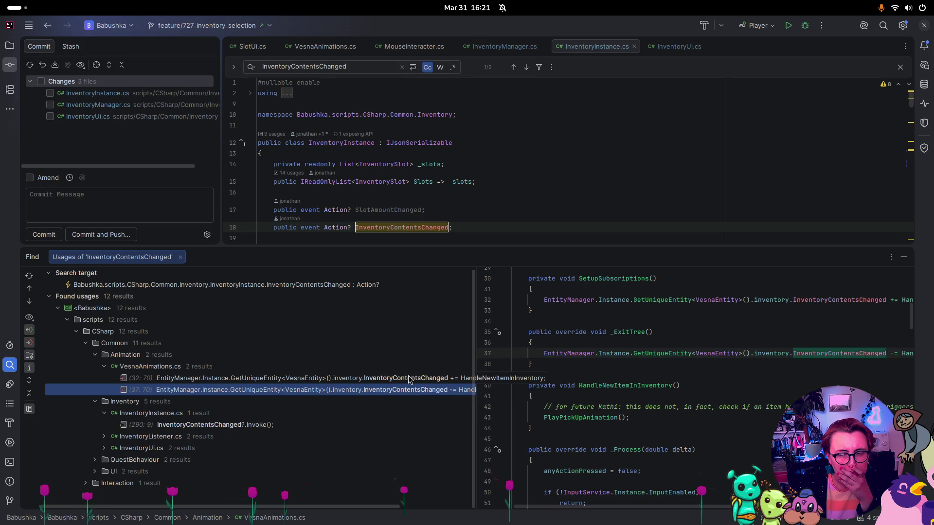
pyautogui.click(409, 378)
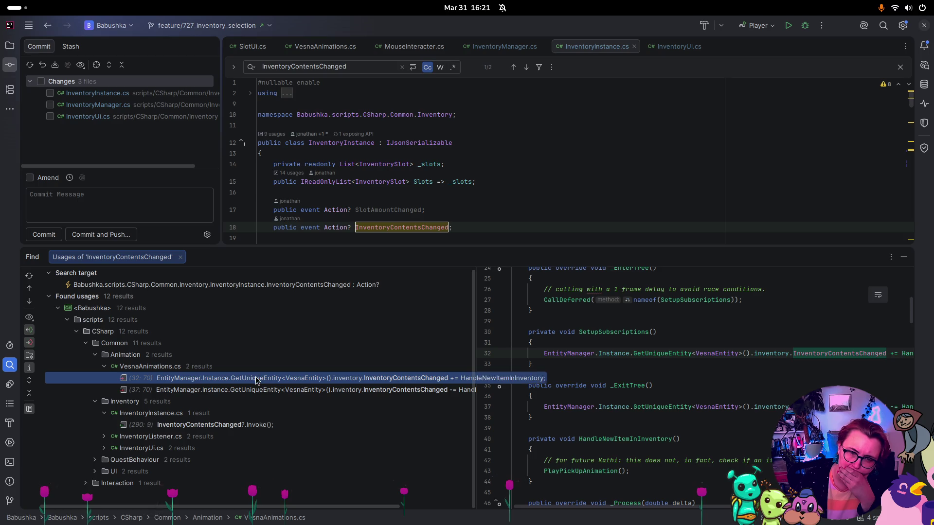
pyautogui.click(903, 257)
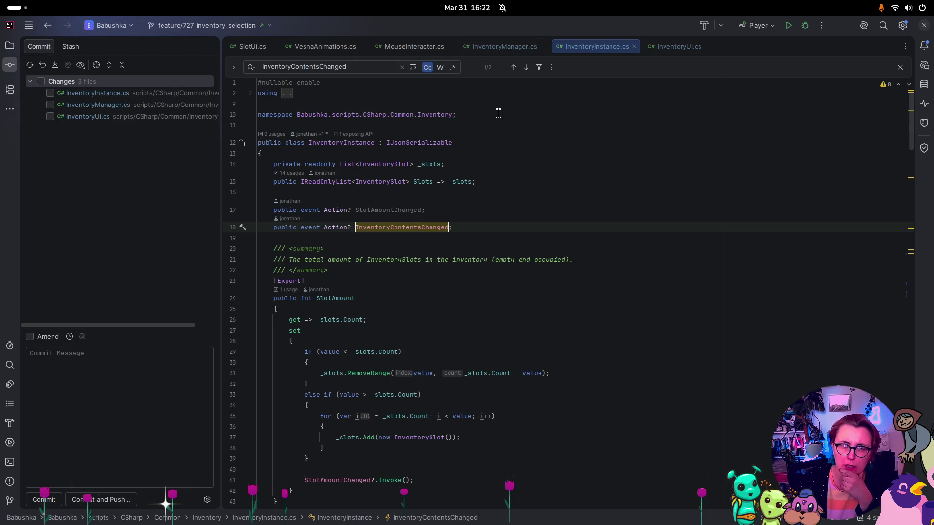
# Step: Add a GD.Print("New item in inventory!") line at the start of HandleNewItemInInventory in VesnaAnimations.cs
pyautogui.click(319, 49)
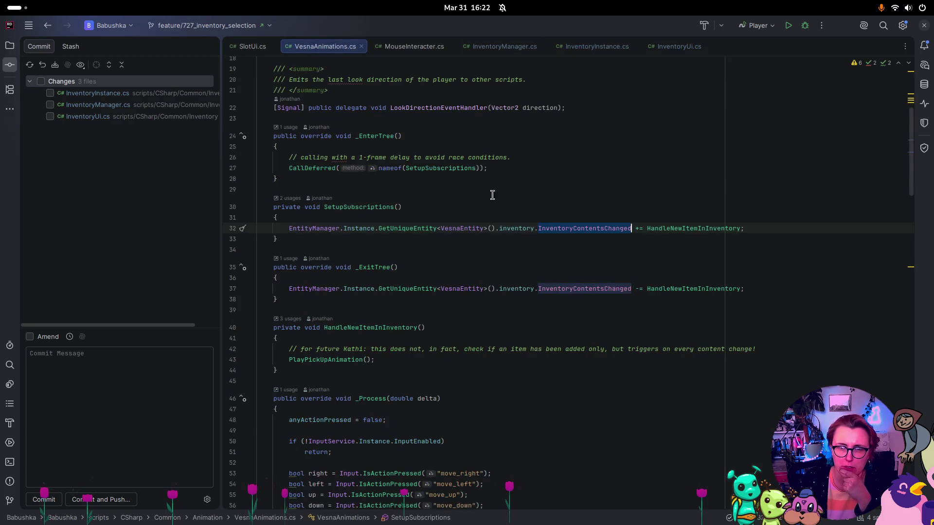
pyautogui.doubleClick(710, 229)
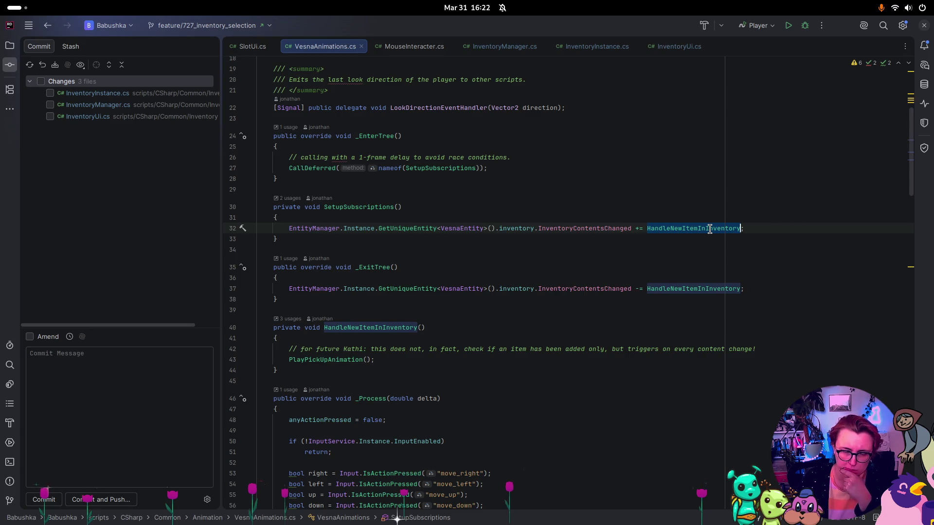
pyautogui.click(338, 338)
pyautogui.press('Return')
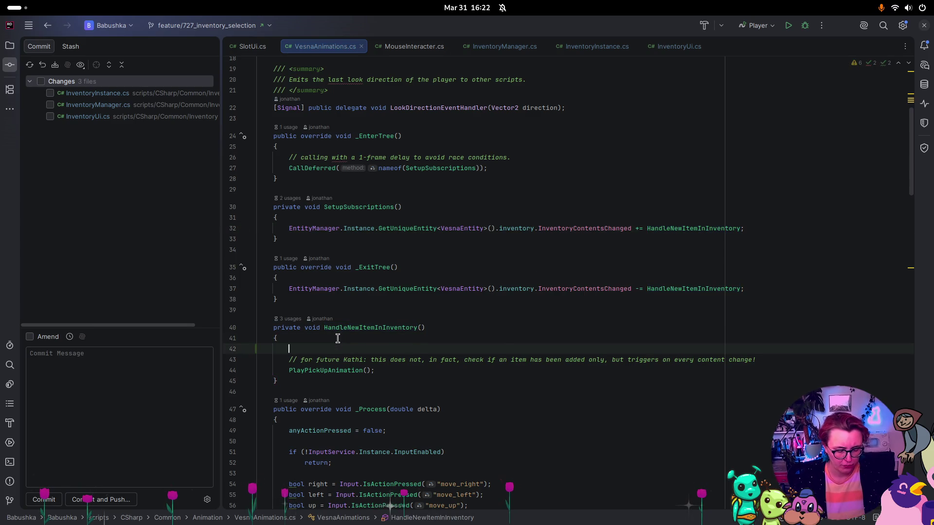
pyautogui.write('GD.Print')
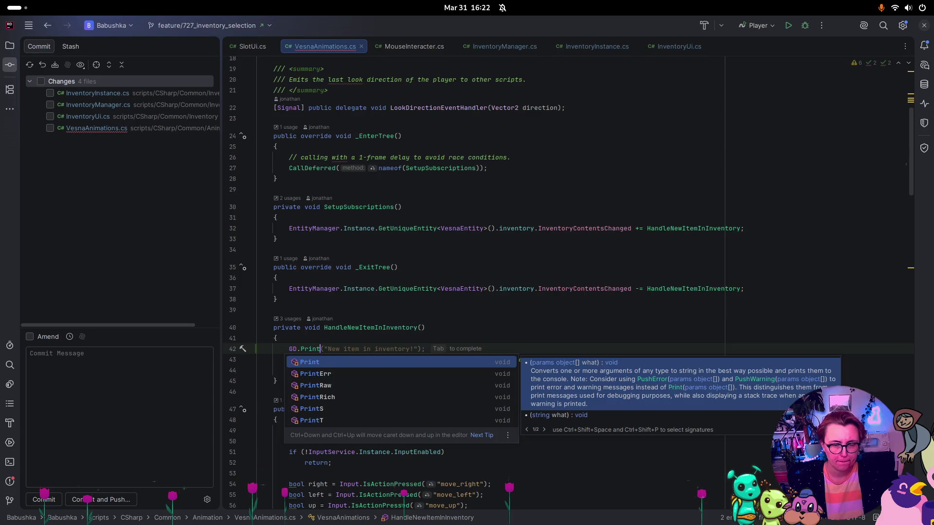
pyautogui.press('Tab')
pyautogui.press('super')
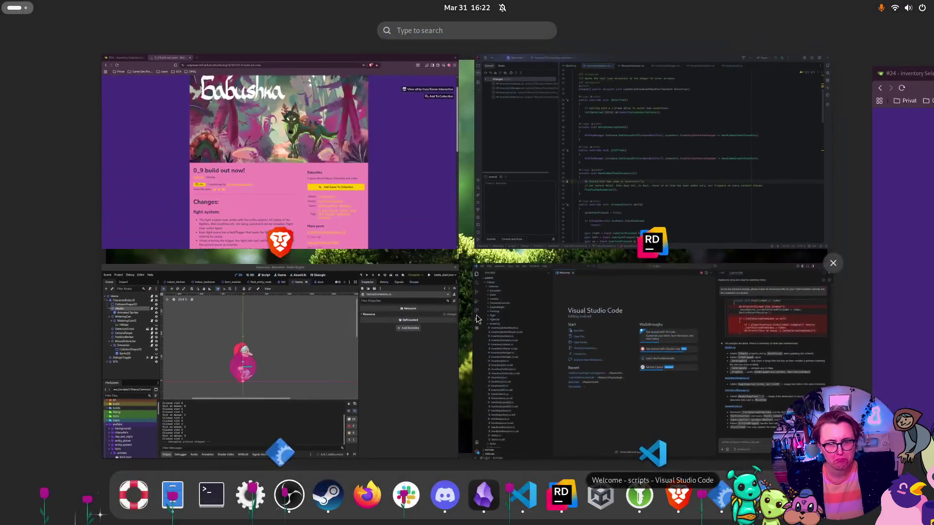
# Step: Build the .NET project, rerun the game and start a New Game
pyautogui.click(262, 340)
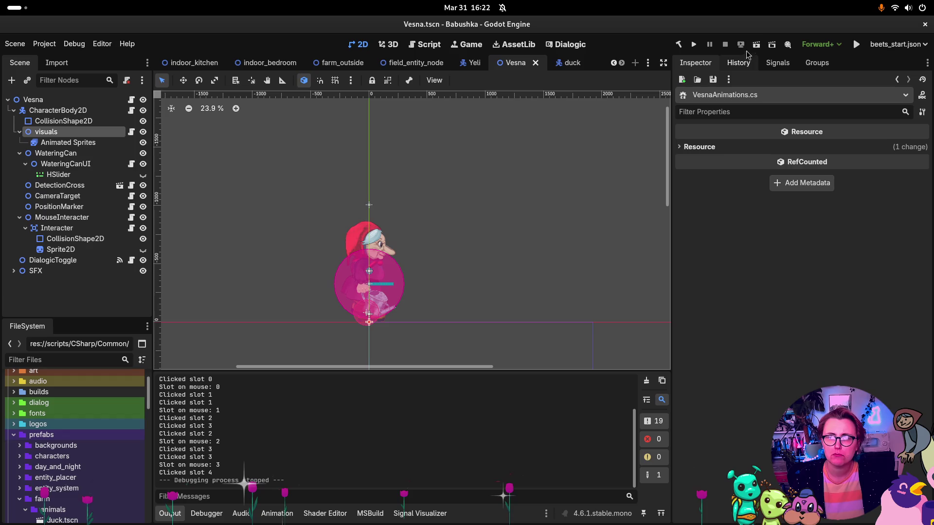
pyautogui.click(679, 45)
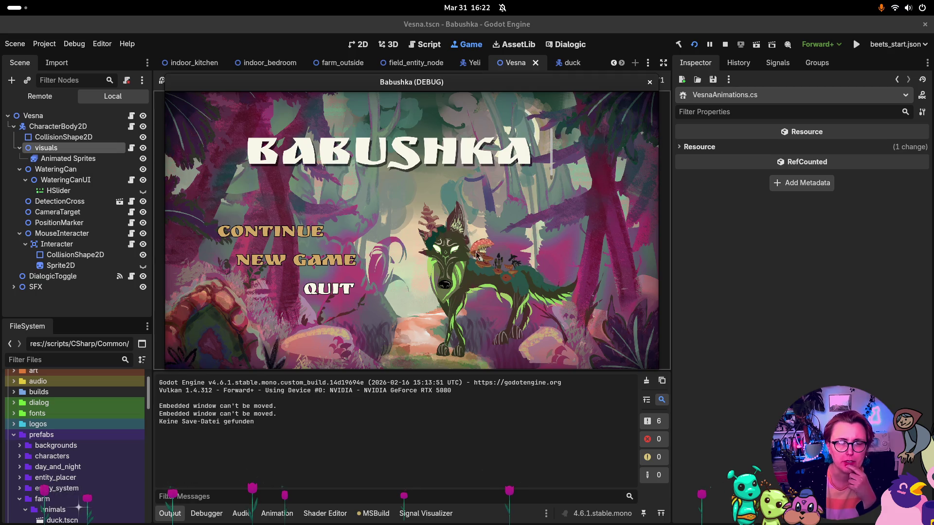
pyautogui.click(725, 45)
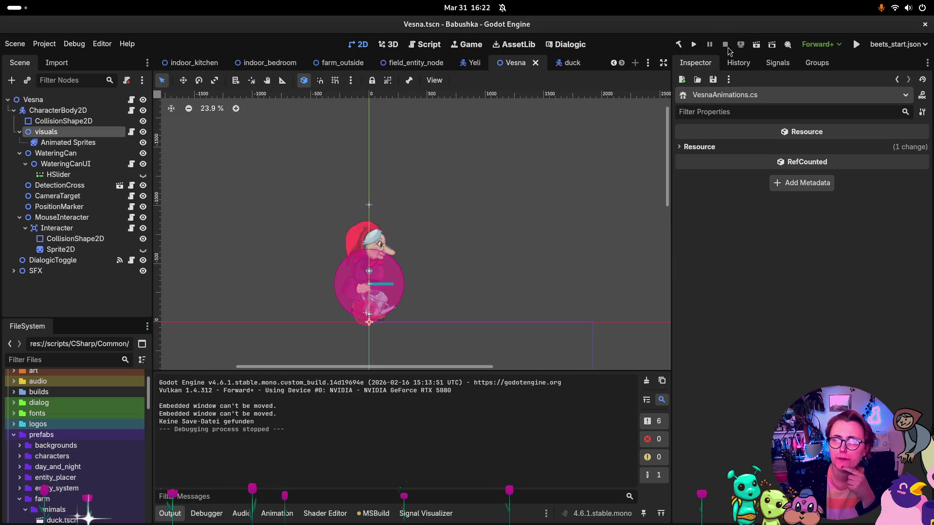
pyautogui.click(694, 44)
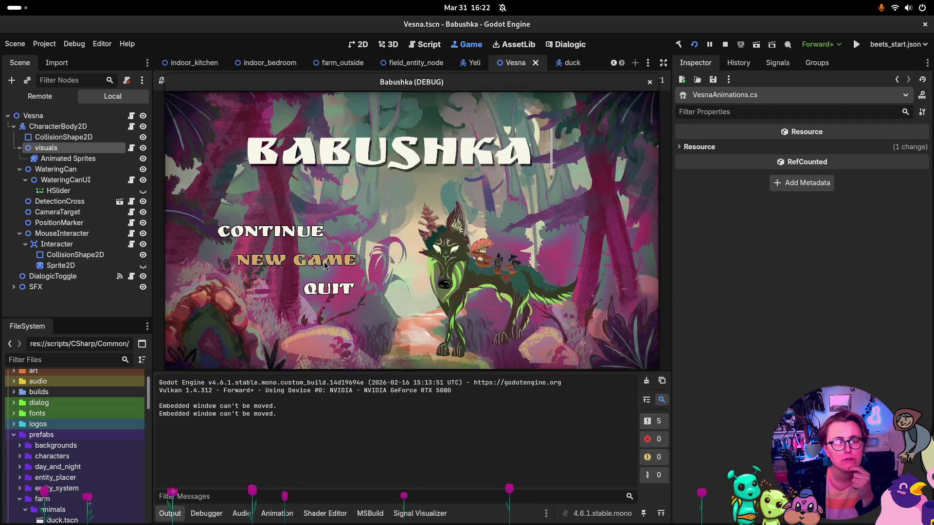
pyautogui.press('Return')
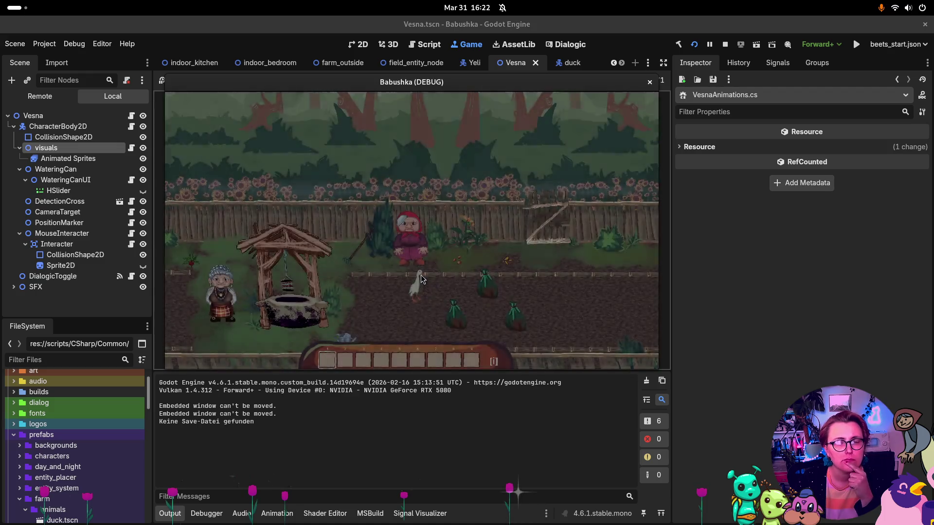
# Step: Pick up the rake, move it from hotbar slot 1 to 2 to 3, then stop the game
pyautogui.click(382, 278)
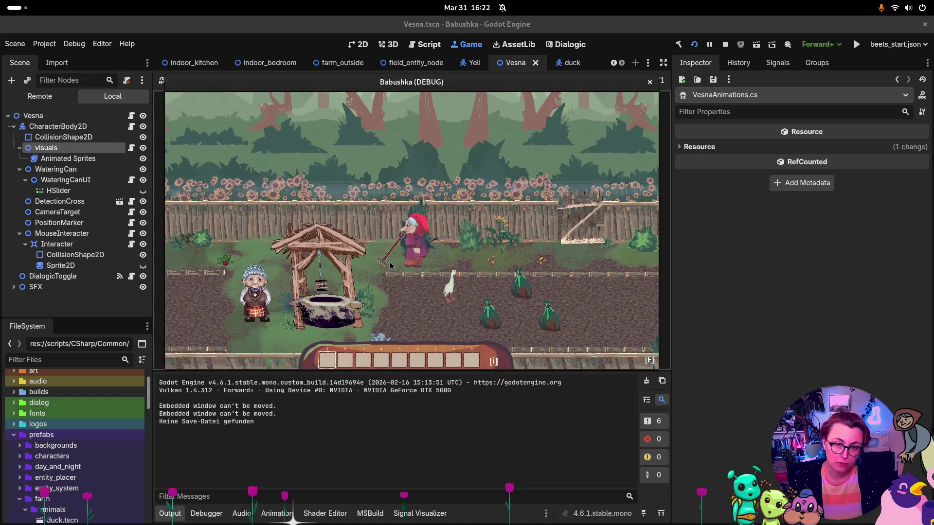
pyautogui.click(327, 360)
pyautogui.click(345, 360)
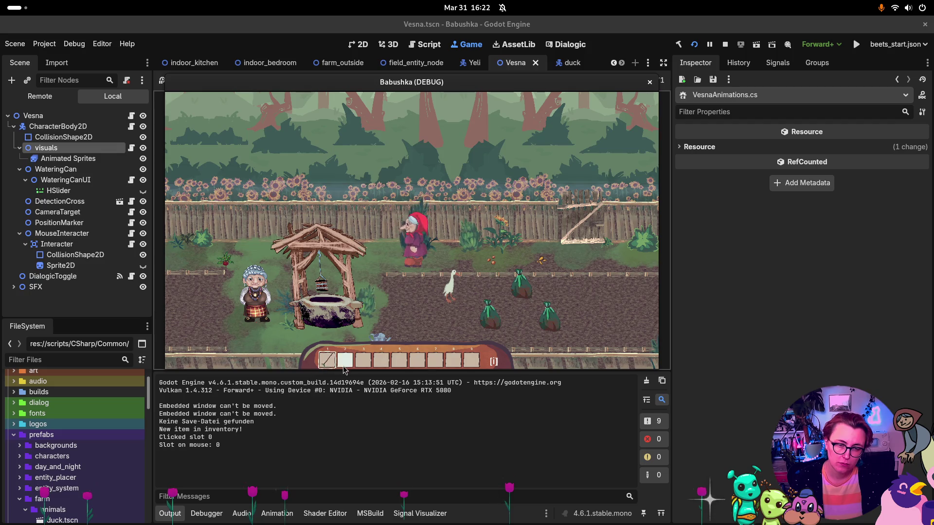
pyautogui.click(344, 361)
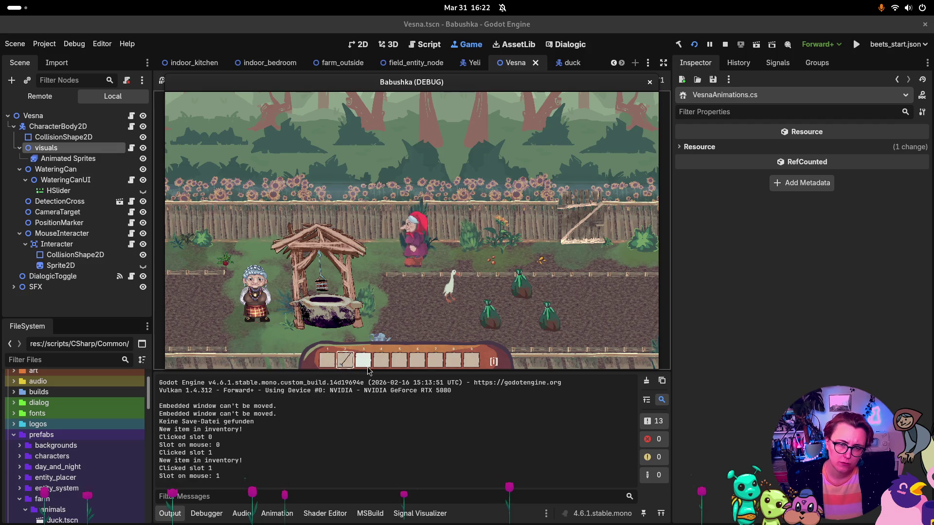
pyautogui.click(365, 361)
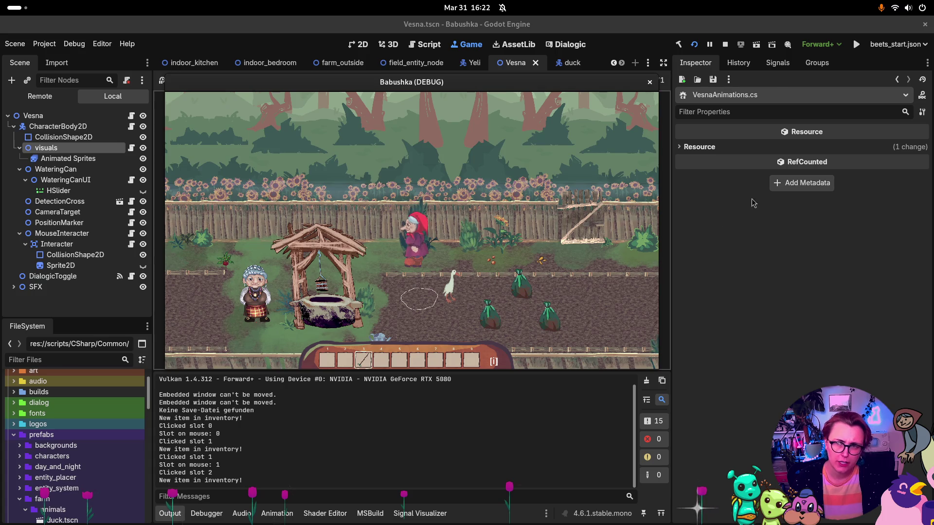
pyautogui.click(726, 45)
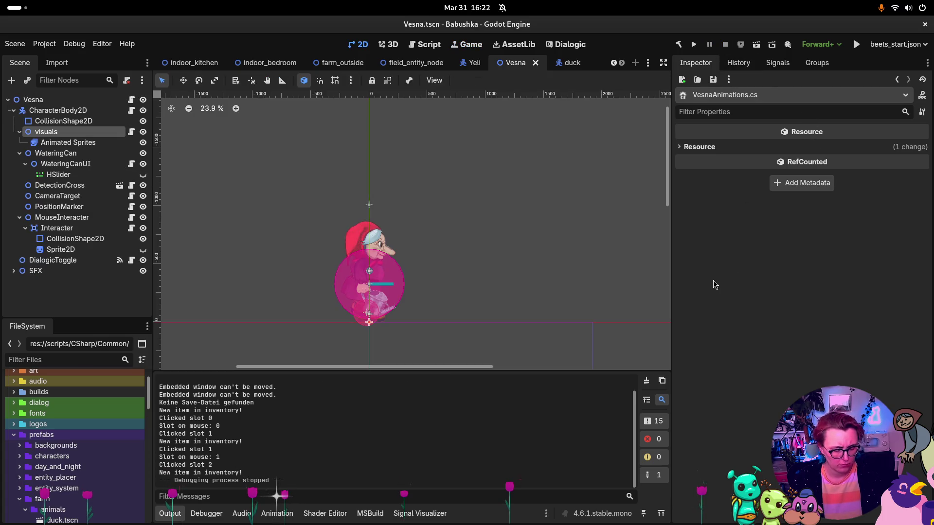
pyautogui.press('super')
# Step: Follow InventoryContentsChanged from VesnaAnimations.cs to its declaration in InventoryInstance.cs
pyautogui.click(619, 197)
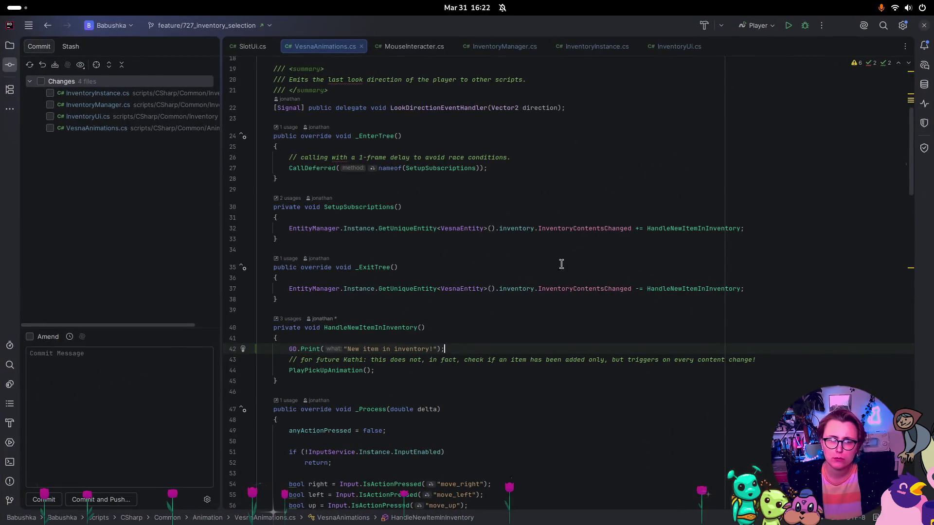
pyautogui.click(366, 360)
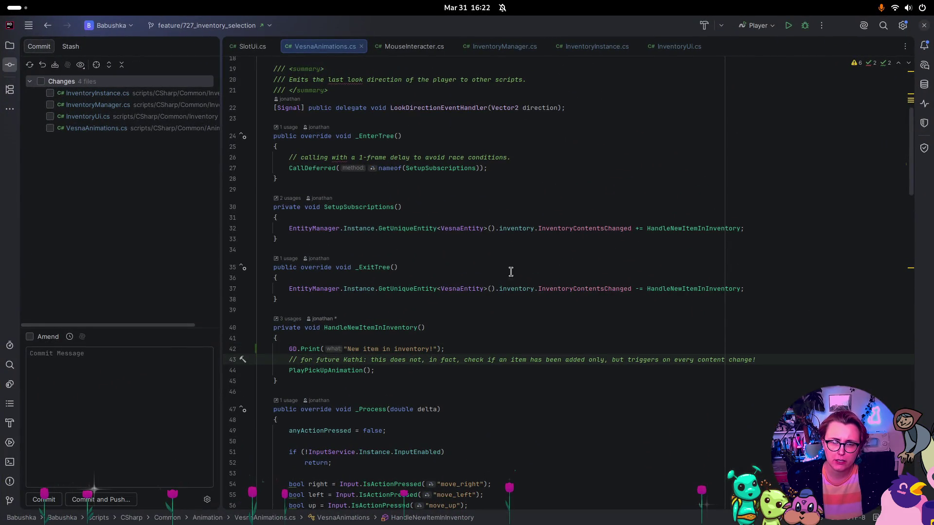
pyautogui.click(573, 289)
pyautogui.click(622, 48)
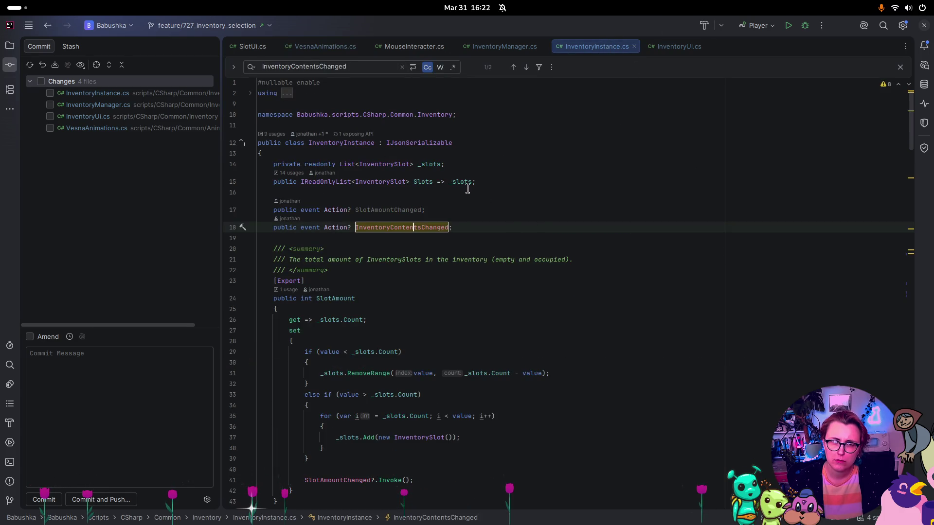
pyautogui.scroll(-10, 467, 188)
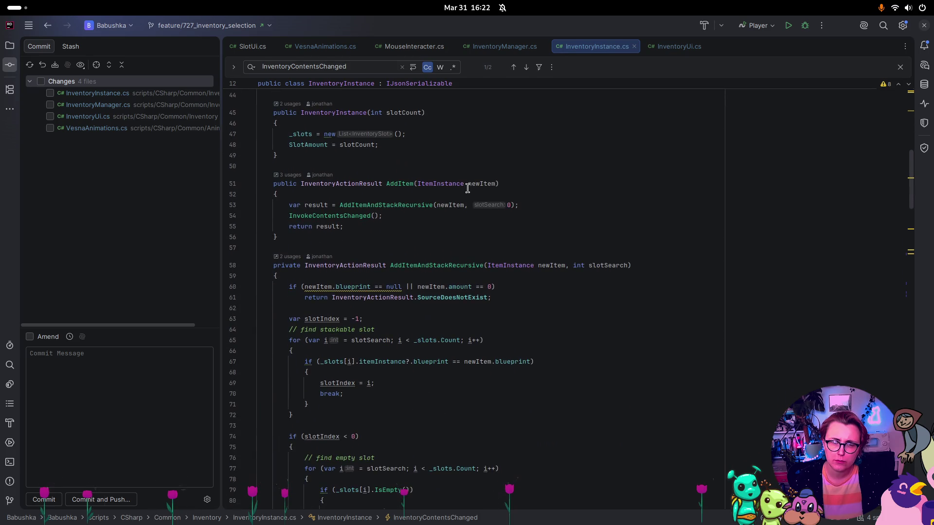
pyautogui.scroll(-3, 672, 109)
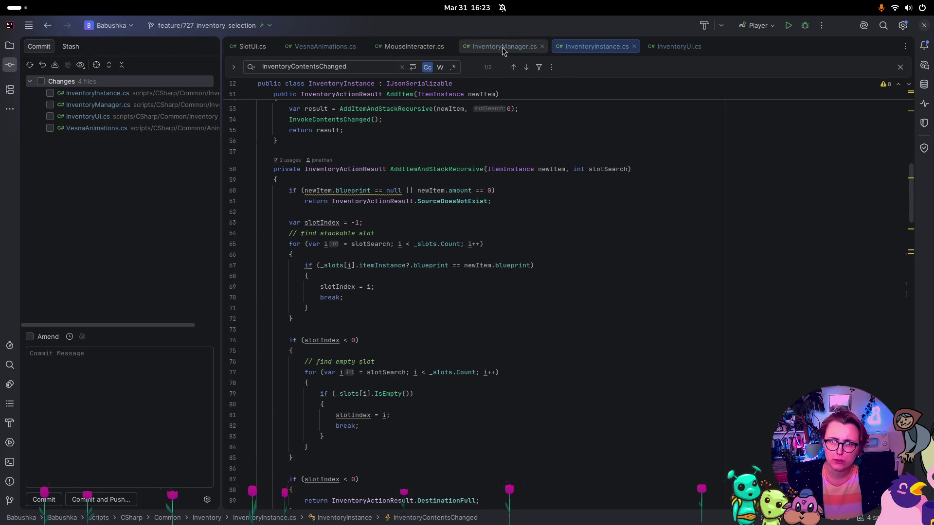
# Step: Jump from an AddItemToSlot call in InventoryManager.cs to its declaration and list its 3 usages
pyautogui.click(502, 51)
pyautogui.scroll(-2, 559, 115)
pyautogui.scroll(7, 564, 117)
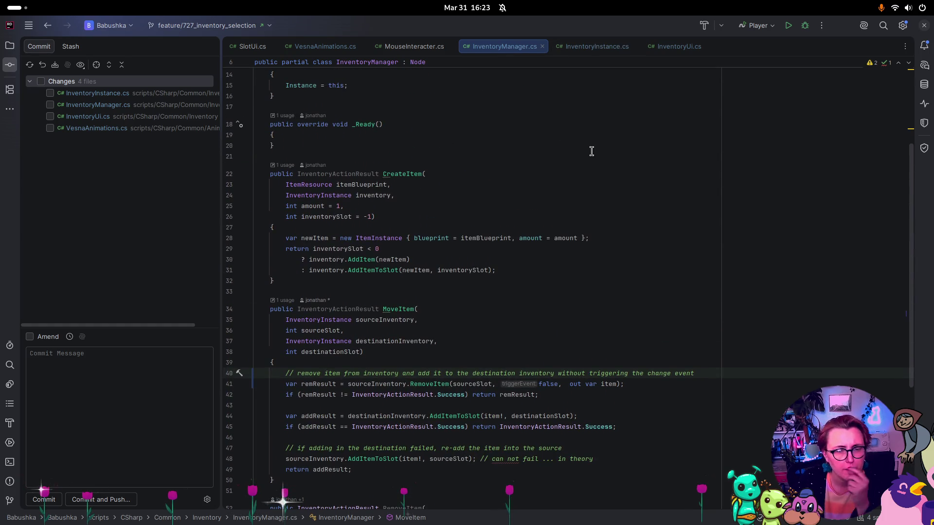
pyautogui.click(447, 417)
pyautogui.press('F12')
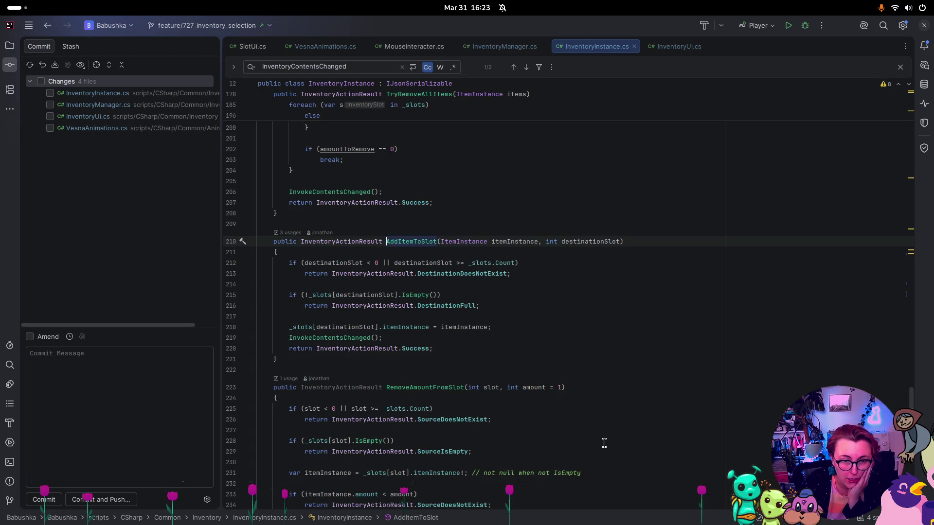
pyautogui.moveTo(535, 240)
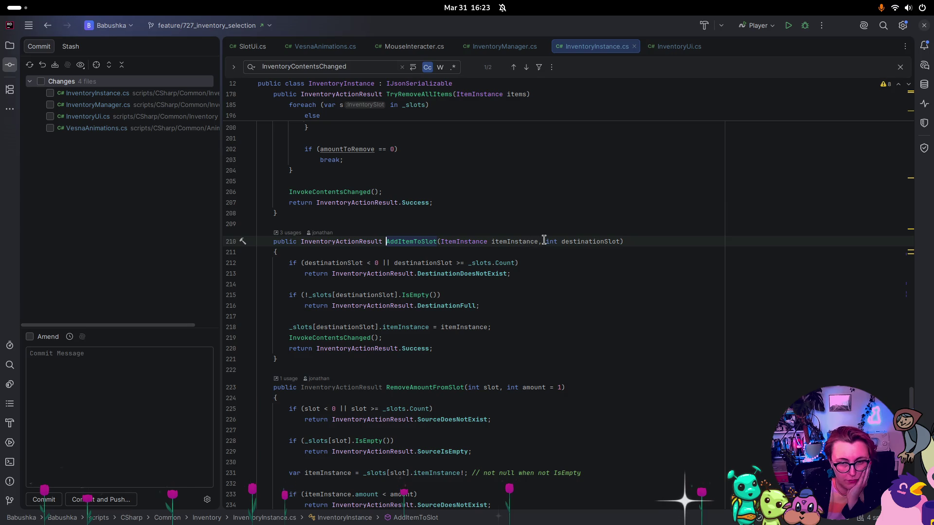
pyautogui.click(285, 233)
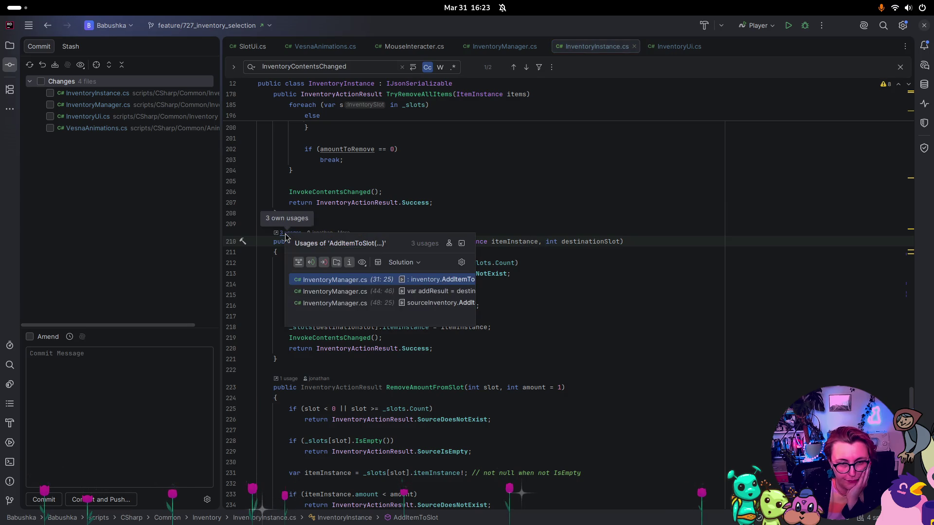
# Step: Add a 'bool triggerEvent,' parameter to the AddItemToSlot signature
pyautogui.click(564, 242)
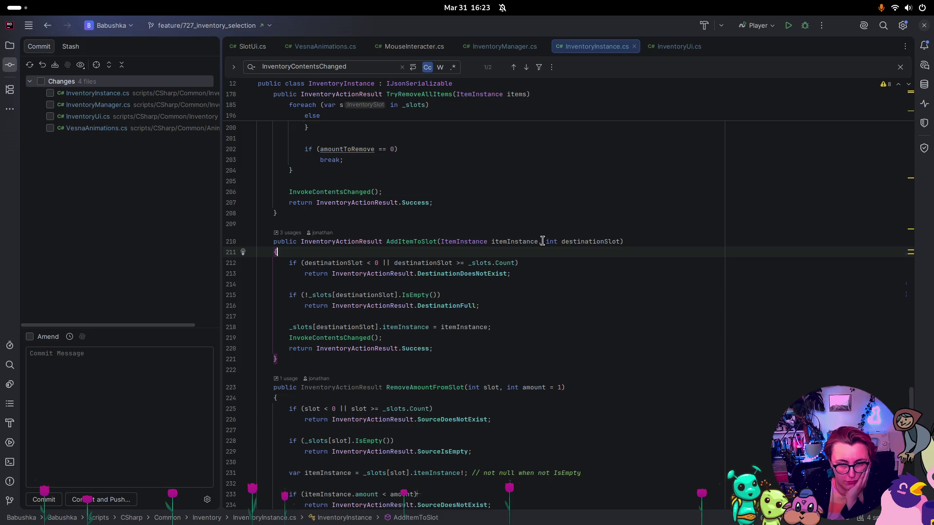
pyautogui.click(542, 242)
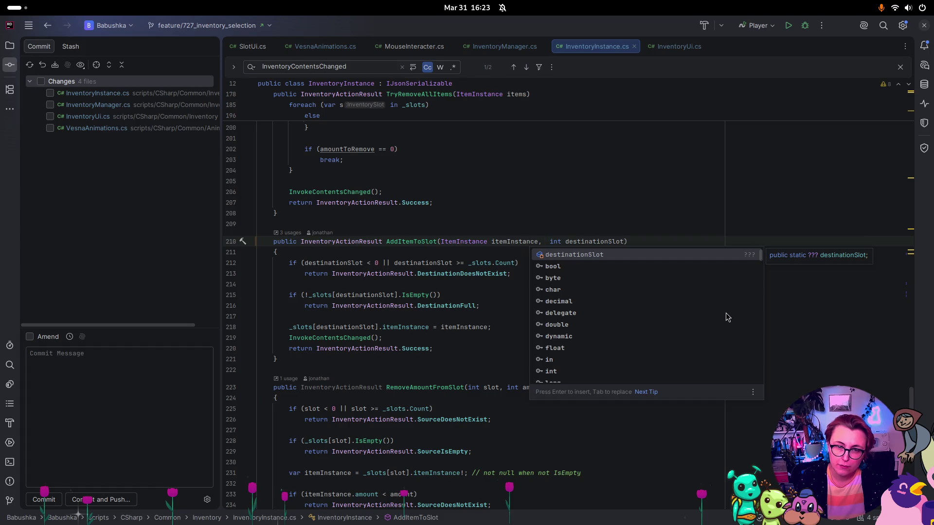
pyautogui.press('BackSpace')
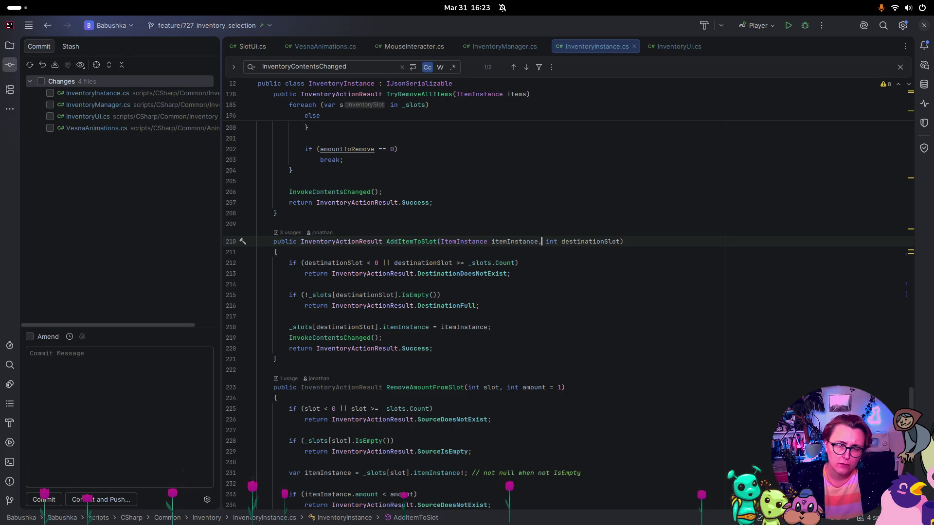
pyautogui.scroll(3, 711, 314)
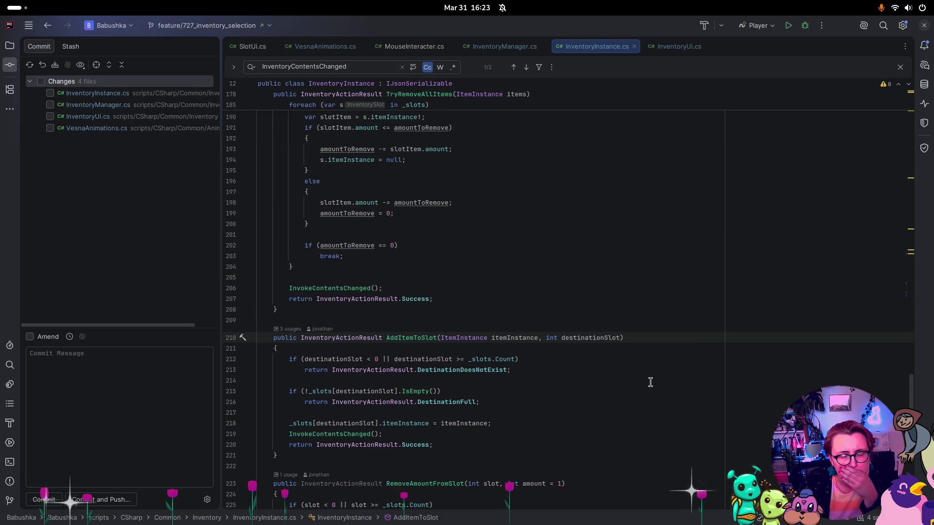
pyautogui.write('bool')
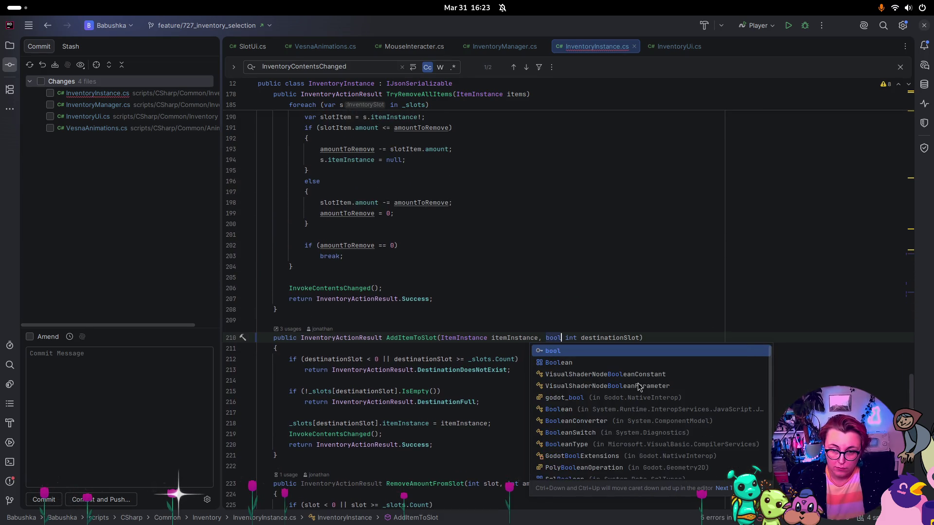
pyautogui.write(' tr')
pyautogui.write('iggerEve')
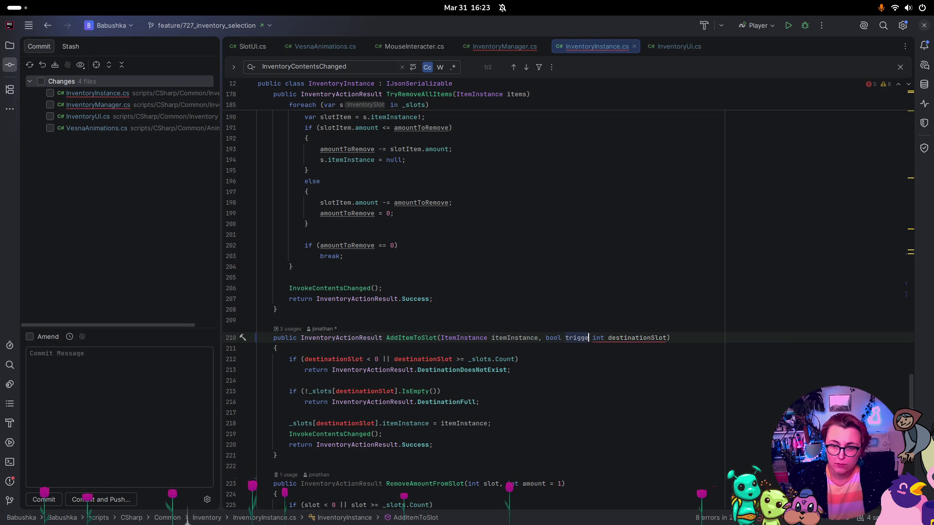
pyautogui.write('nt,')
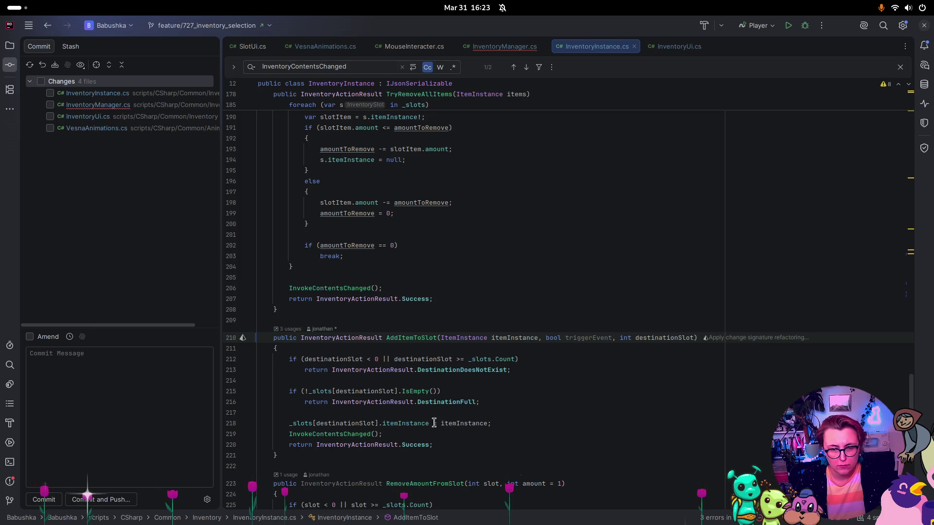
# Step: Wrap the InvokeContentsChanged() call in if(triggerEvent) so it fires only when requested
pyautogui.click(505, 421)
pyautogui.press('Return')
pyautogui.write('if(')
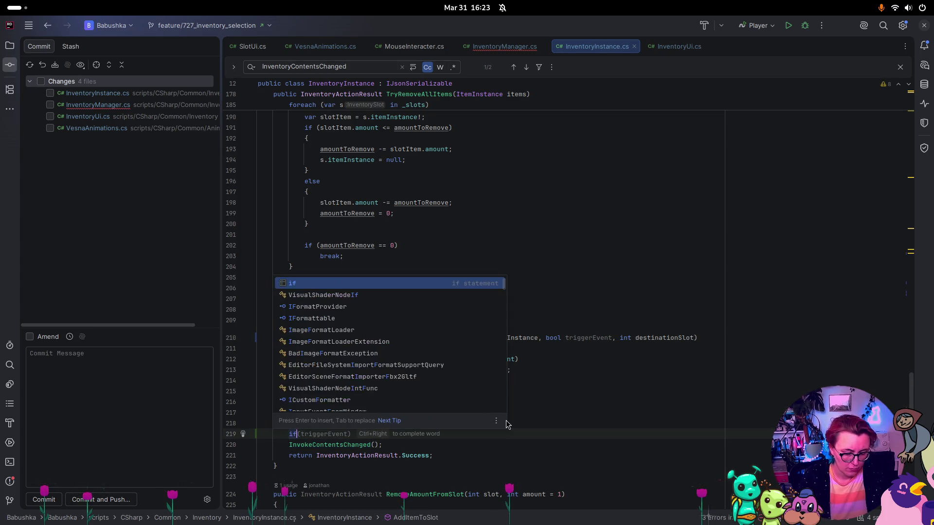
pyautogui.press('Return')
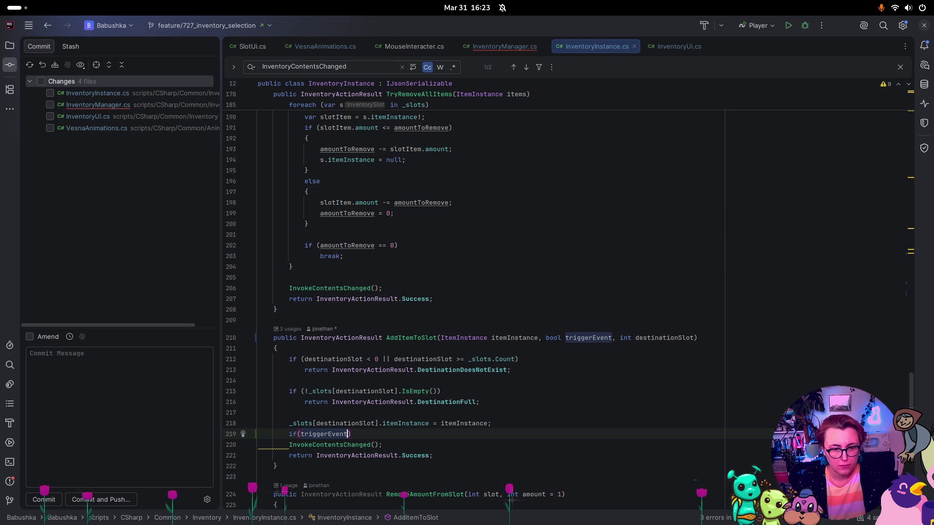
pyautogui.click(288, 444)
pyautogui.press('Tab')
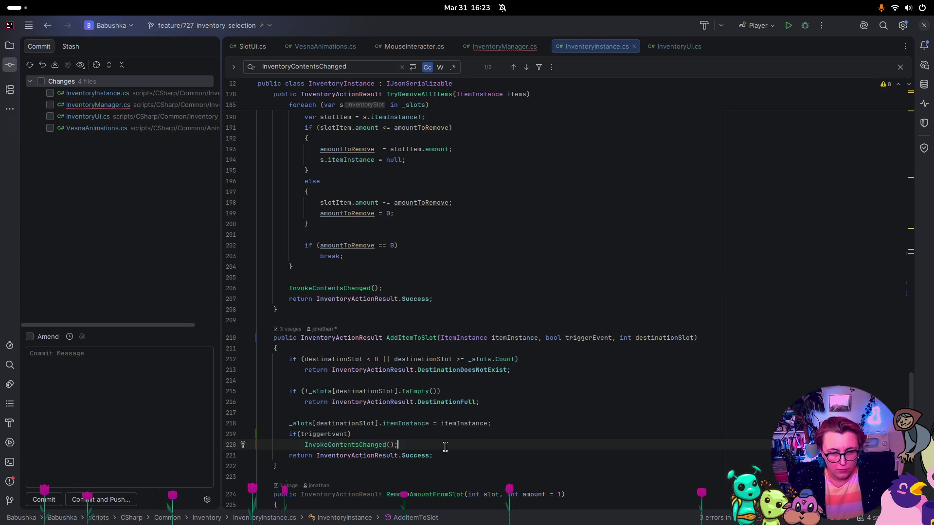
pyautogui.click(496, 423)
pyautogui.press('Return')
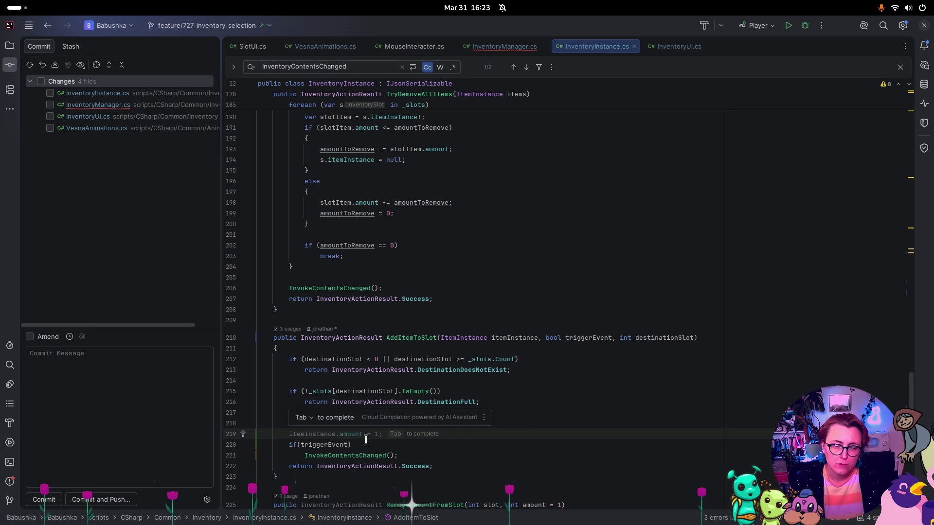
pyautogui.moveTo(382, 390); pyautogui.dragTo(258, 380)
pyautogui.click(291, 331)
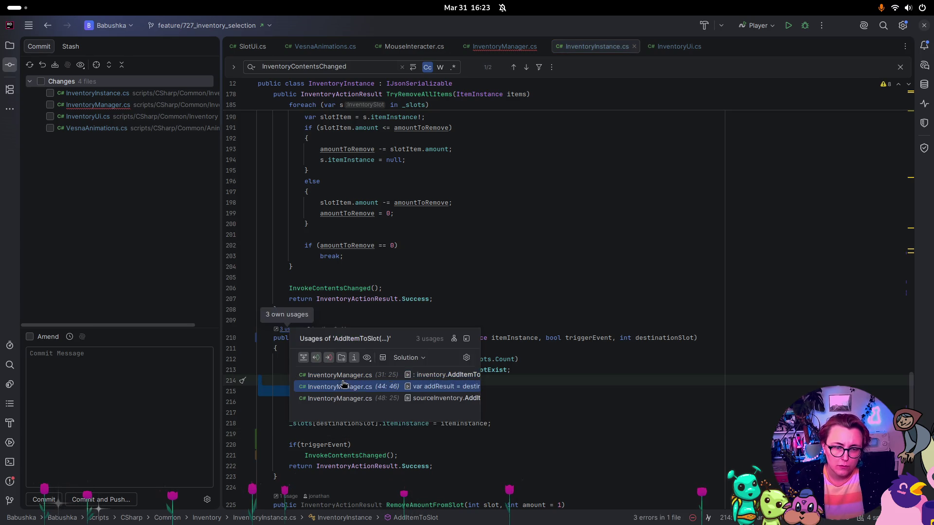
# Step: Pass true for triggerEvent in CreateItem's AddItemToSlot call
pyautogui.press('Escape')
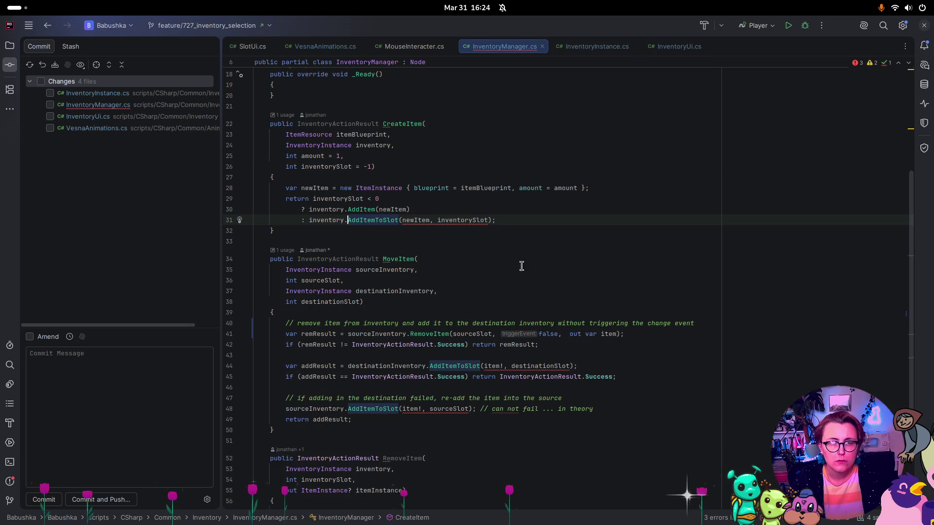
pyautogui.click(435, 221)
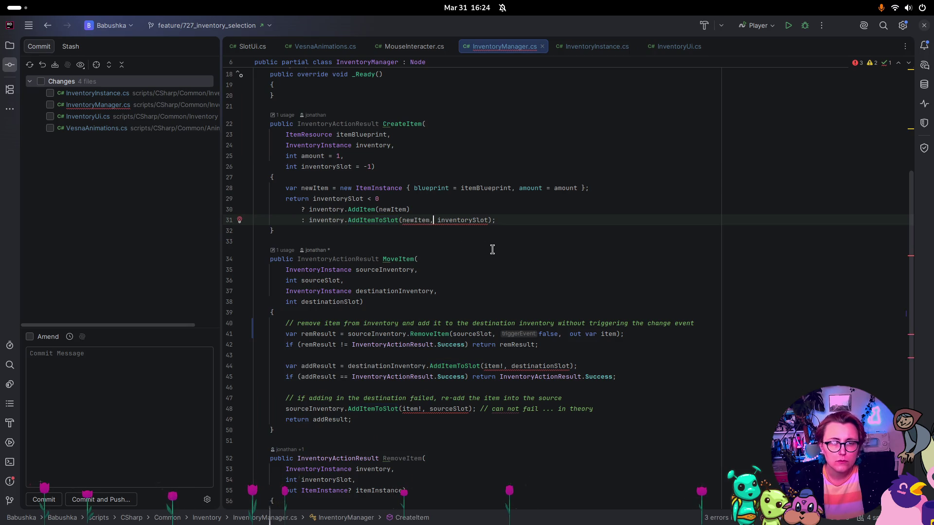
pyautogui.write('true,')
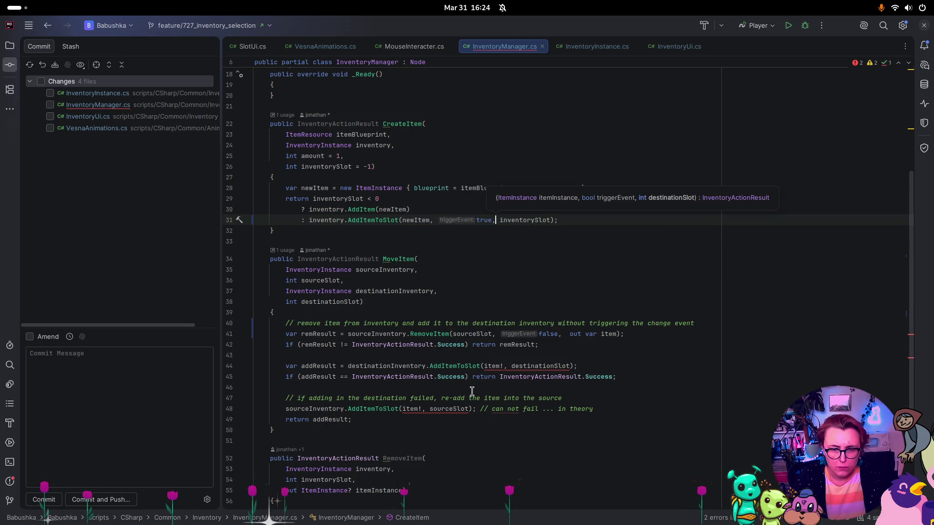
# Step: Pass false for triggerEvent in both MoveItem AddItemToSlot calls on lines 44 and 48
pyautogui.click(425, 410)
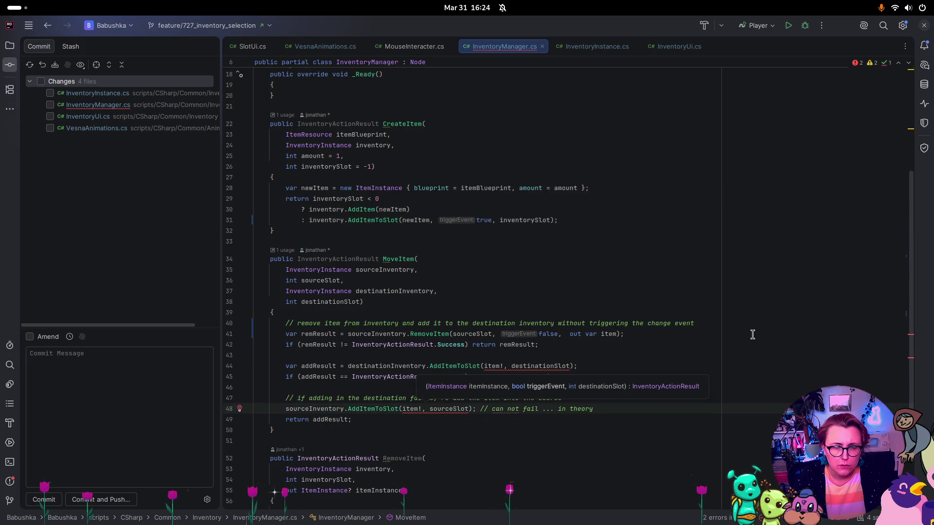
pyautogui.press('Down')
pyautogui.press('Down')
pyautogui.press('Down')
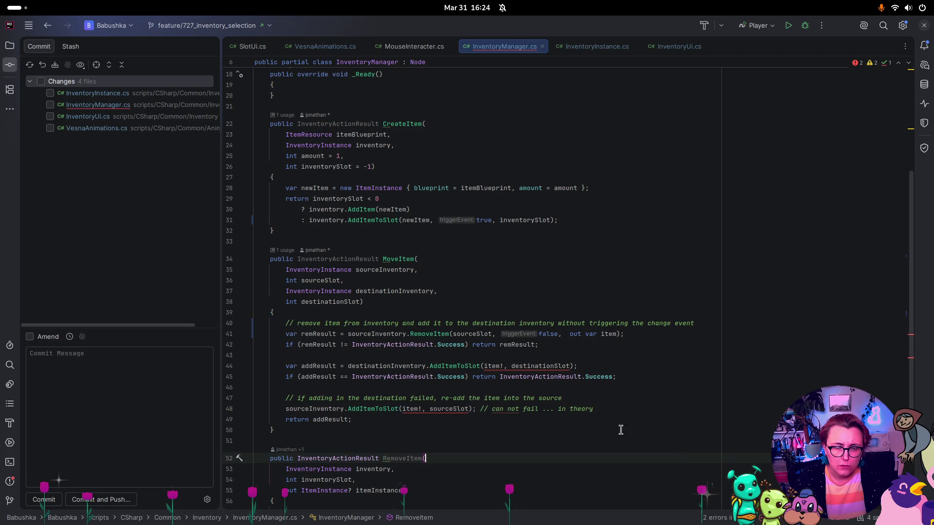
pyautogui.click(421, 410)
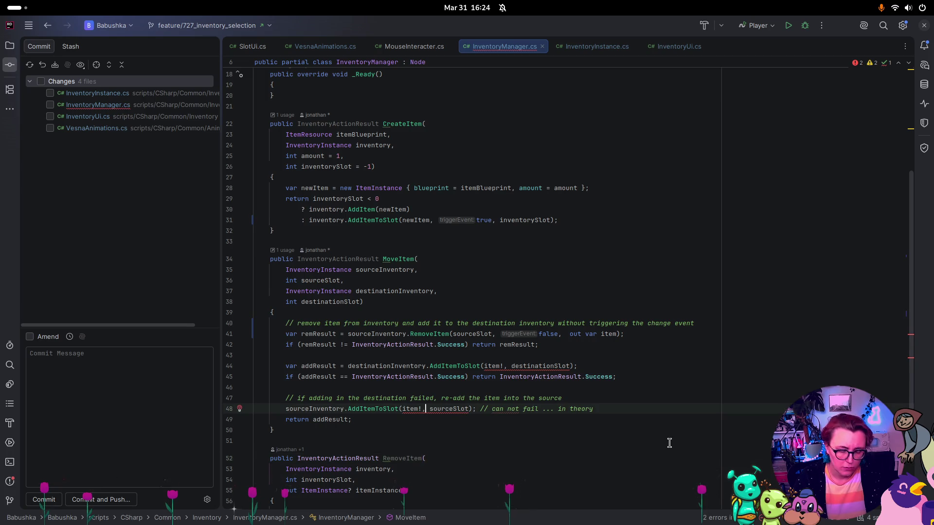
pyautogui.write('false')
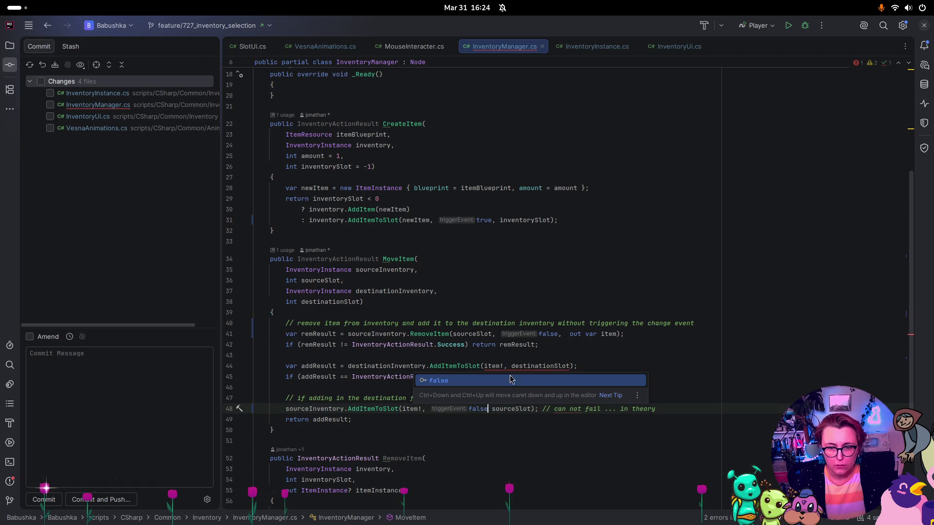
pyautogui.click(509, 366)
pyautogui.write('false,')
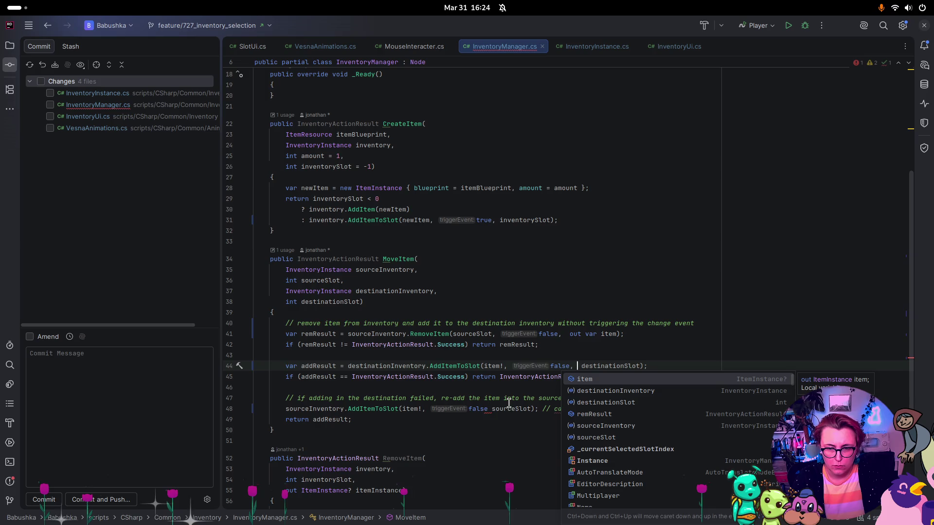
pyautogui.click(487, 409)
pyautogui.write(',')
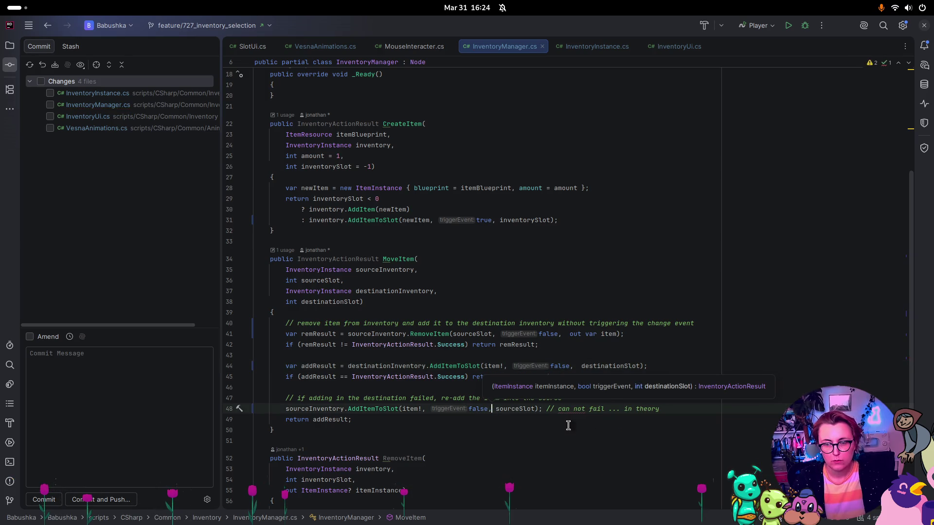
pyautogui.click(562, 441)
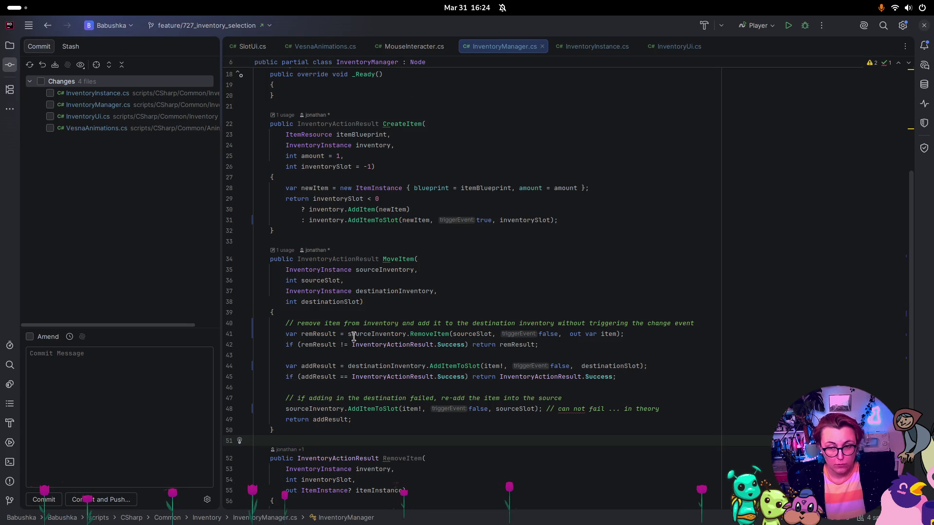
pyautogui.press('super')
pyautogui.click(279, 365)
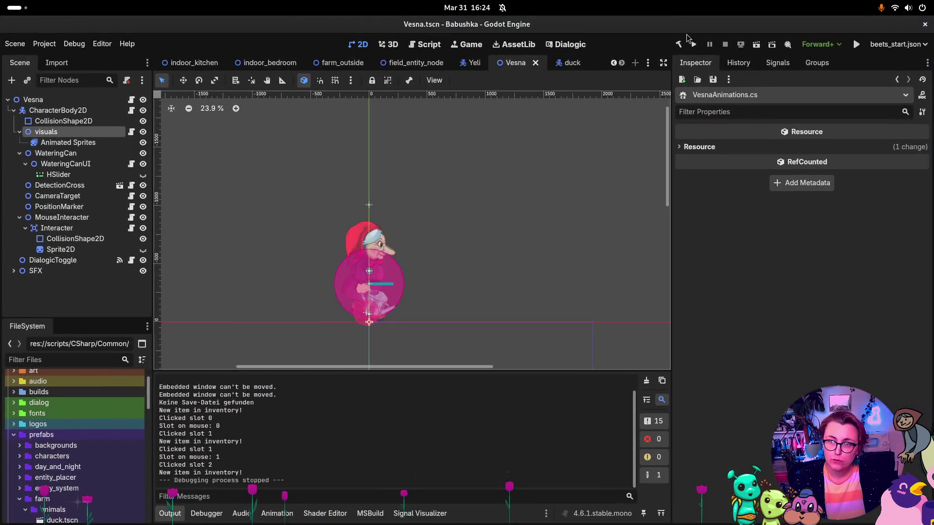
# Step: Run the game, start playing, and move the item from hotbar slot 1 into slots 2 and 3
pyautogui.click(692, 44)
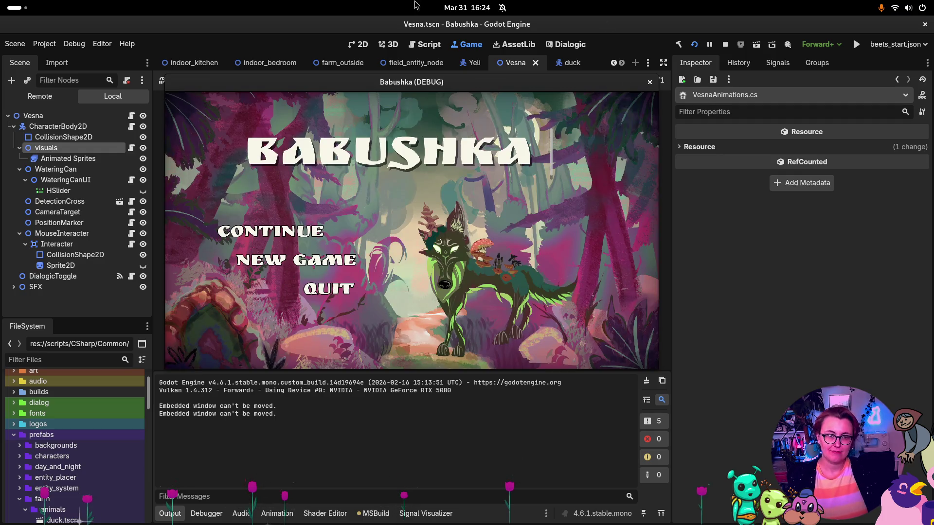
pyautogui.click(249, 241)
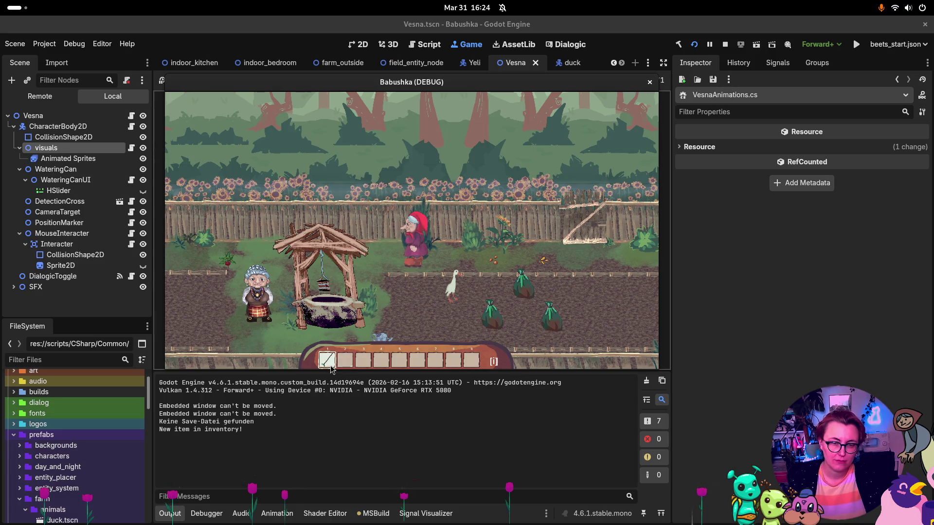
pyautogui.click(327, 362)
pyautogui.click(343, 364)
pyautogui.click(326, 362)
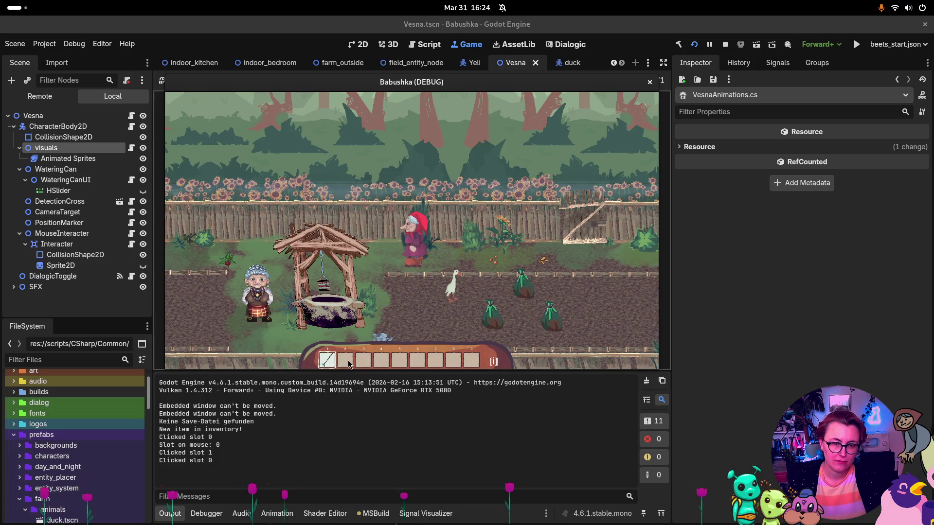
pyautogui.click(345, 364)
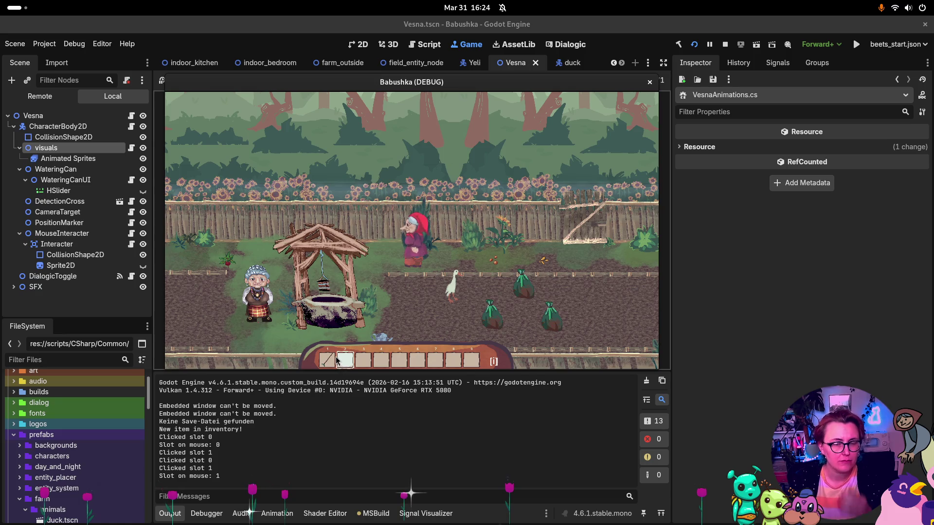
pyautogui.click(327, 362)
pyautogui.click(362, 363)
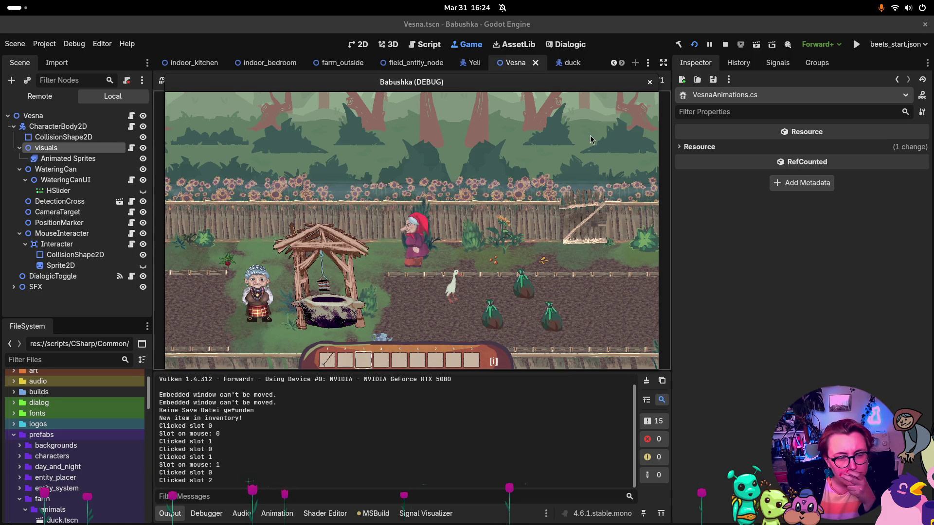
# Step: Stop the test run and return to InventoryManager.cs in Rider
pyautogui.click(724, 44)
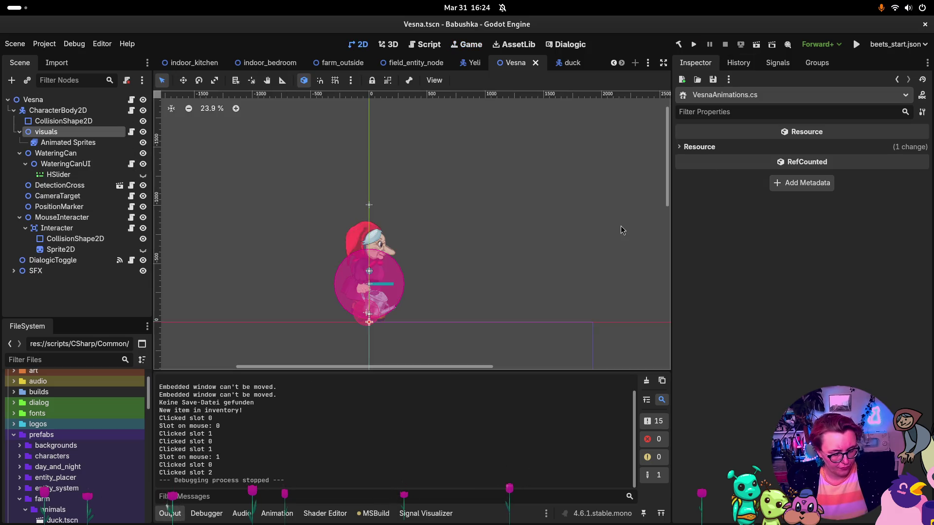
pyautogui.press('super')
pyautogui.click(598, 217)
pyautogui.scroll(-5, 420, 98)
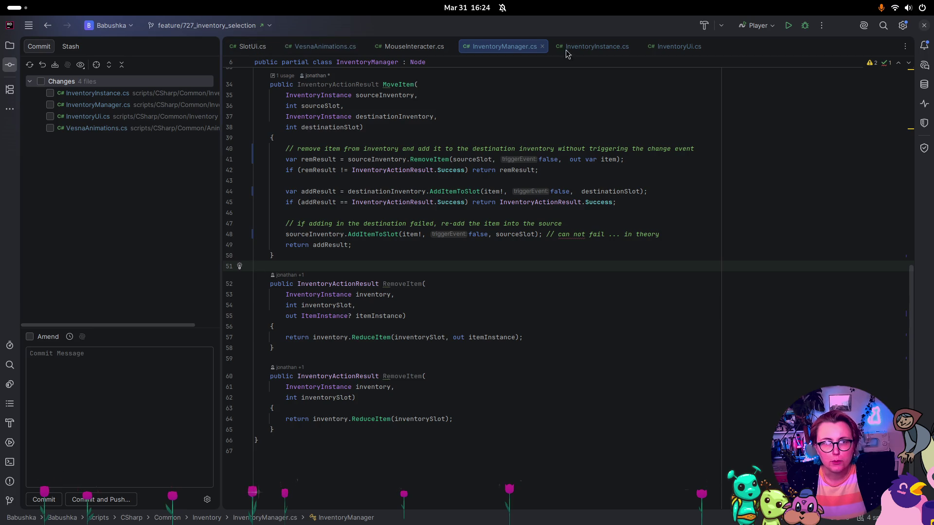
pyautogui.click(584, 46)
pyautogui.scroll(-15, 440, 321)
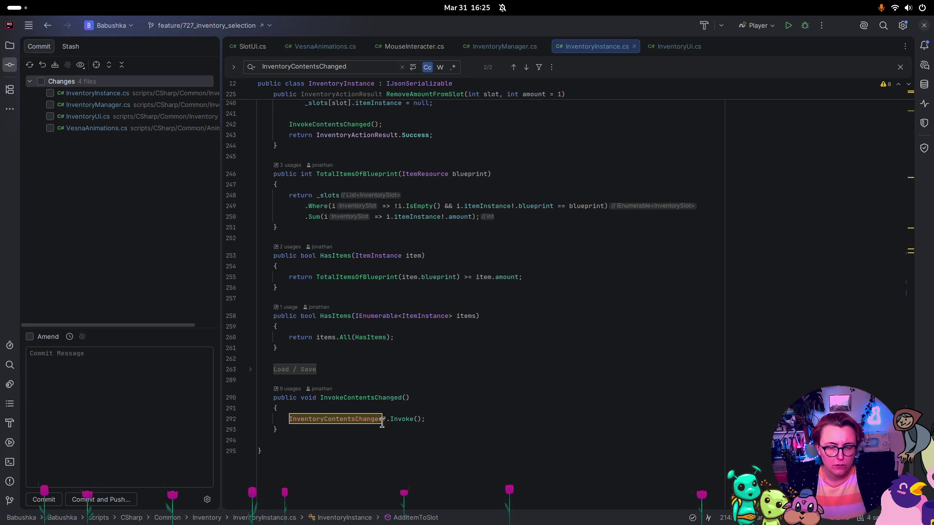
pyautogui.scroll(15, 515, 429)
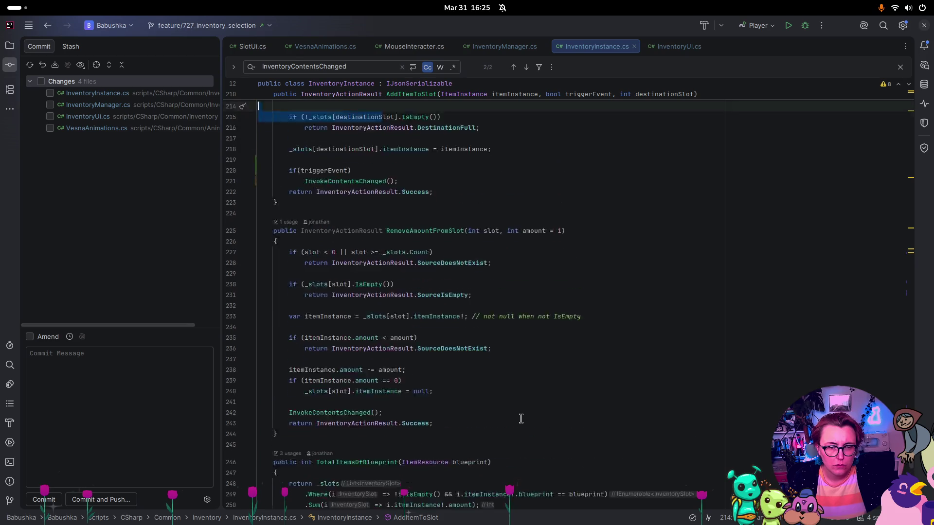
pyautogui.scroll(20, 515, 428)
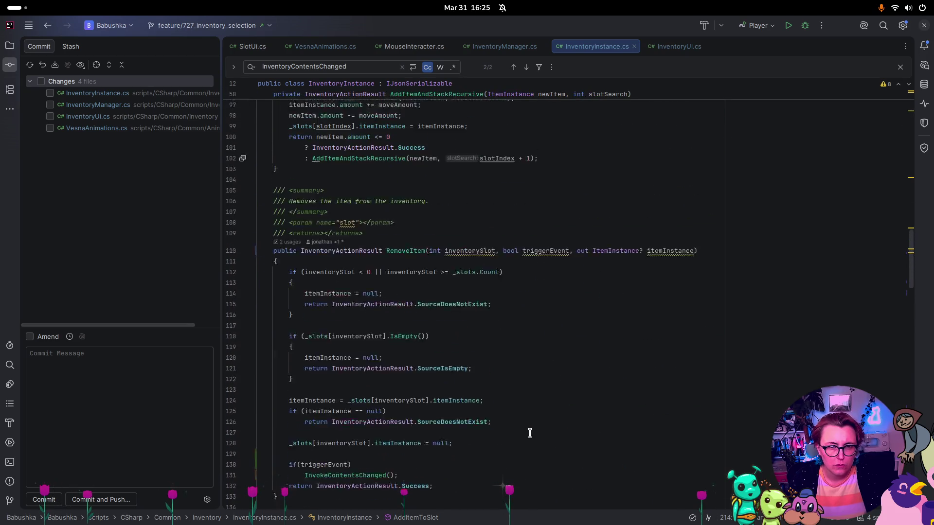
pyautogui.scroll(20, 531, 436)
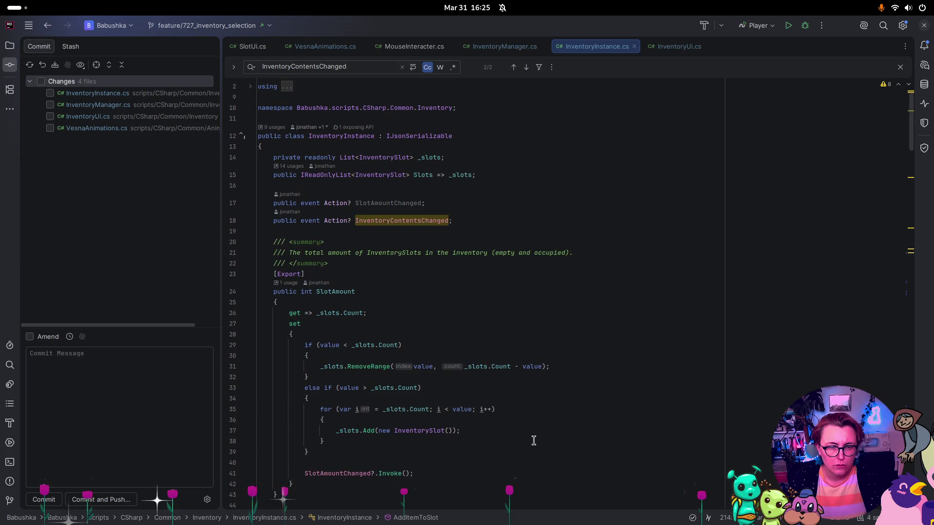
pyautogui.scroll(-10, 533, 441)
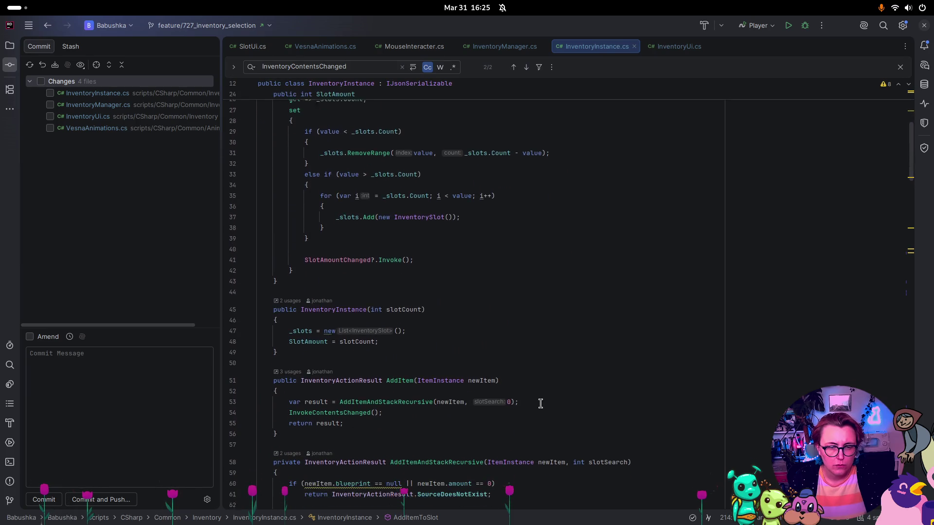
pyautogui.scroll(-1, 540, 403)
pyautogui.scroll(-2, 409, 355)
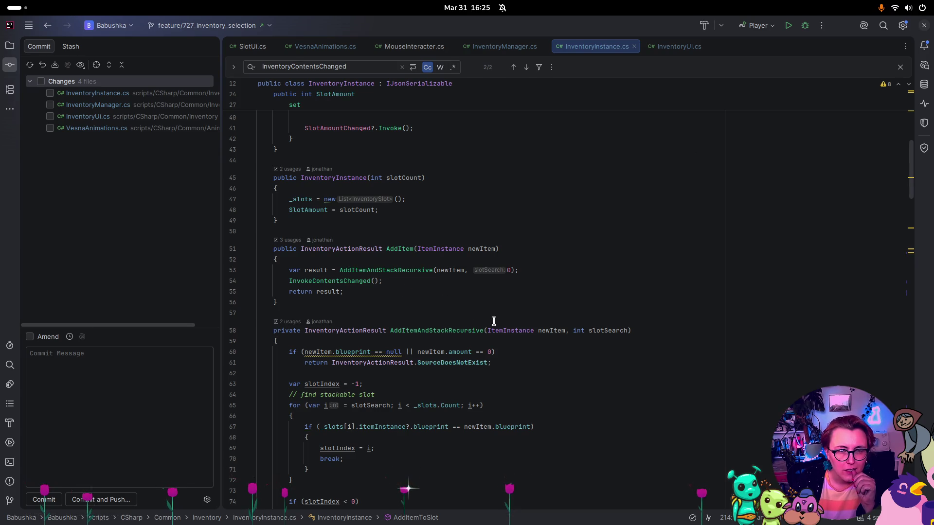
pyautogui.scroll(3, 494, 321)
pyautogui.click(506, 46)
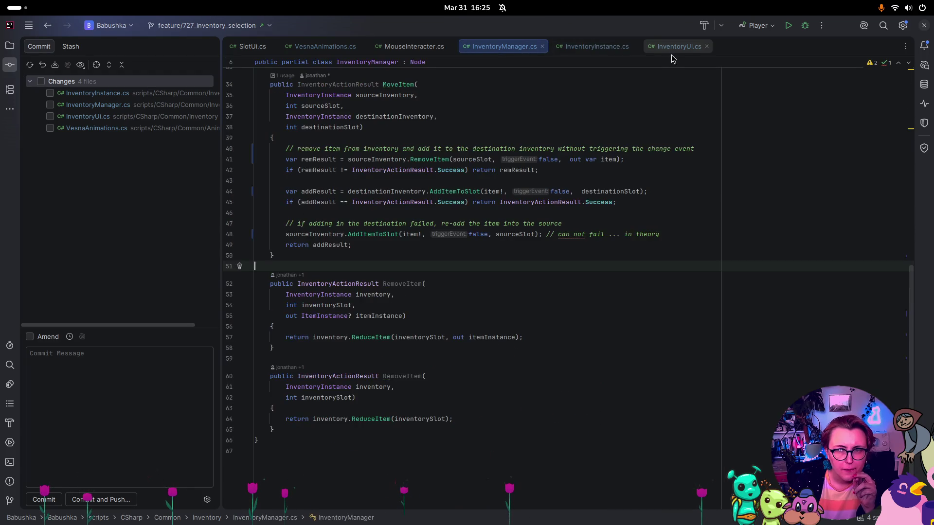
# Step: Review InventoryUi.cs, checking SetSlotContent and InventoryContentsChanged usages and the _ExitTree cleanup
pyautogui.click(674, 48)
pyautogui.scroll(-5, 539, 289)
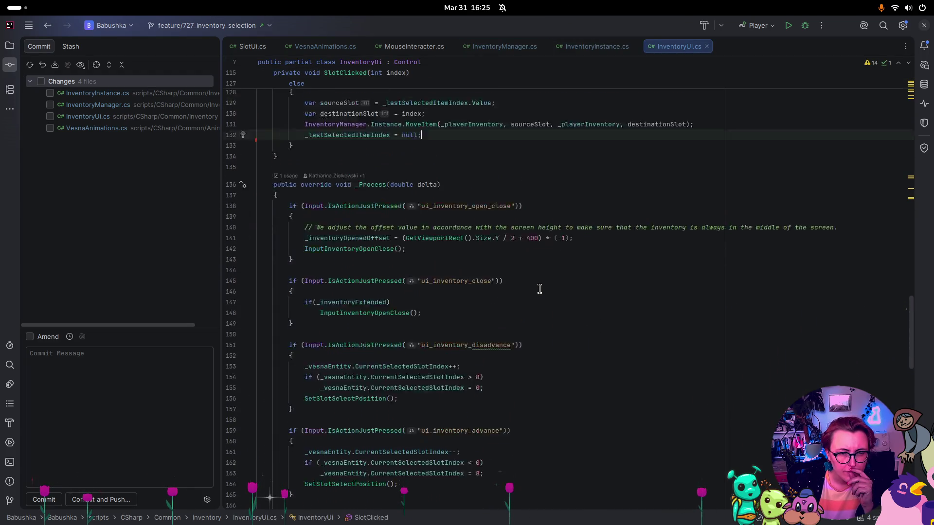
pyautogui.scroll(20, 539, 289)
pyautogui.scroll(10, 539, 275)
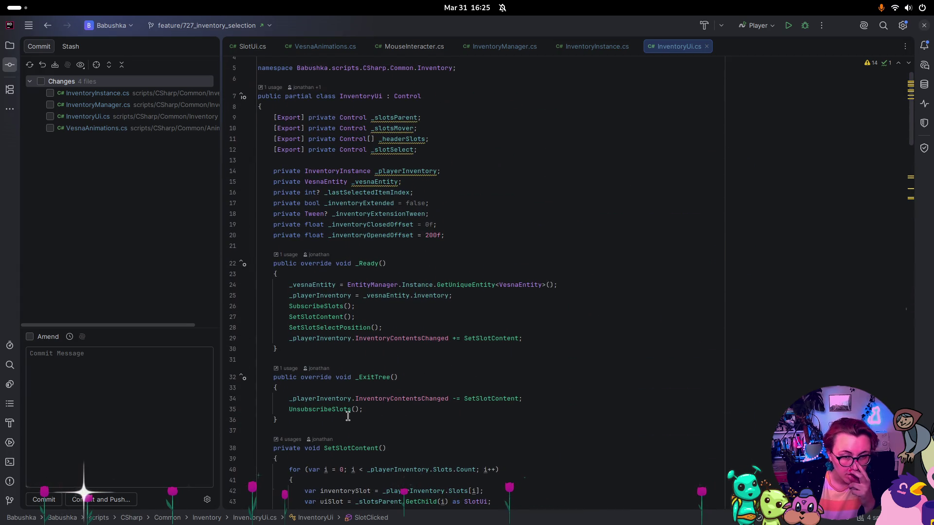
pyautogui.scroll(-6, 547, 291)
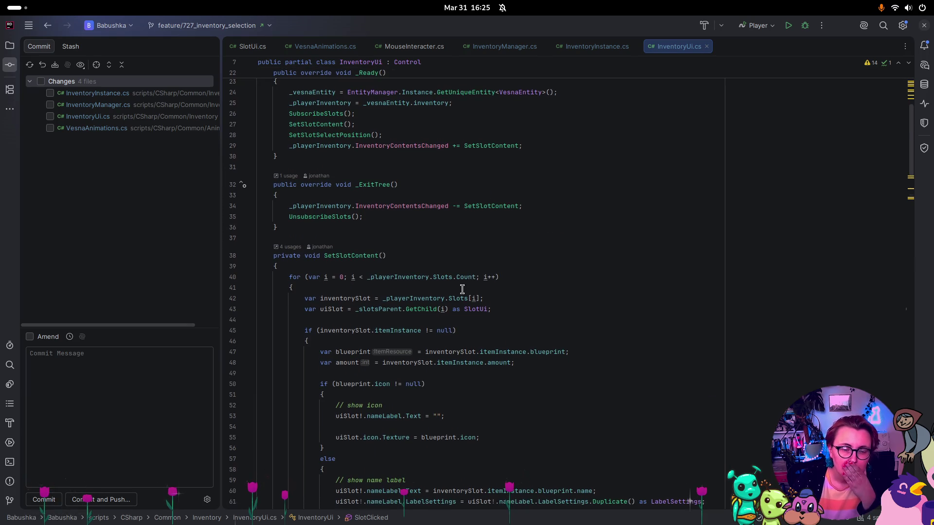
pyautogui.scroll(-11, 537, 319)
pyautogui.scroll(7, 489, 303)
pyautogui.scroll(7, 489, 303)
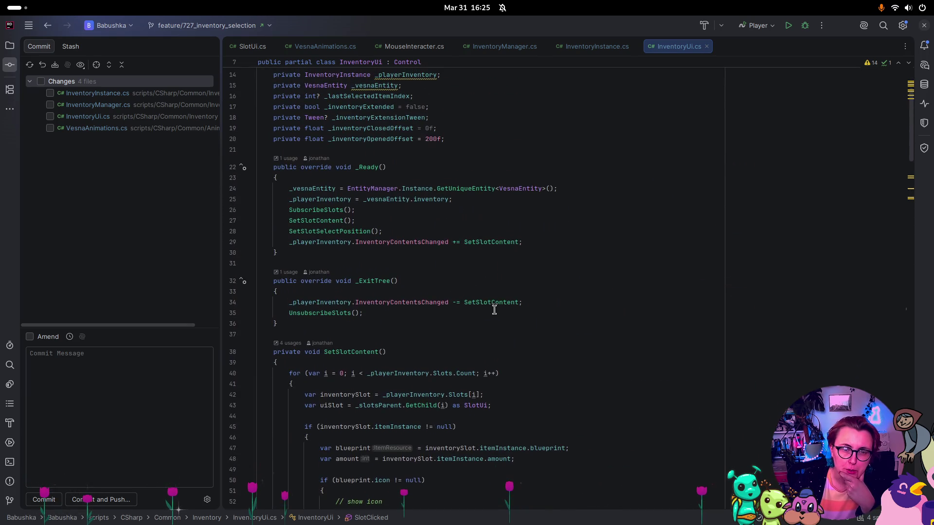
pyautogui.click(316, 223)
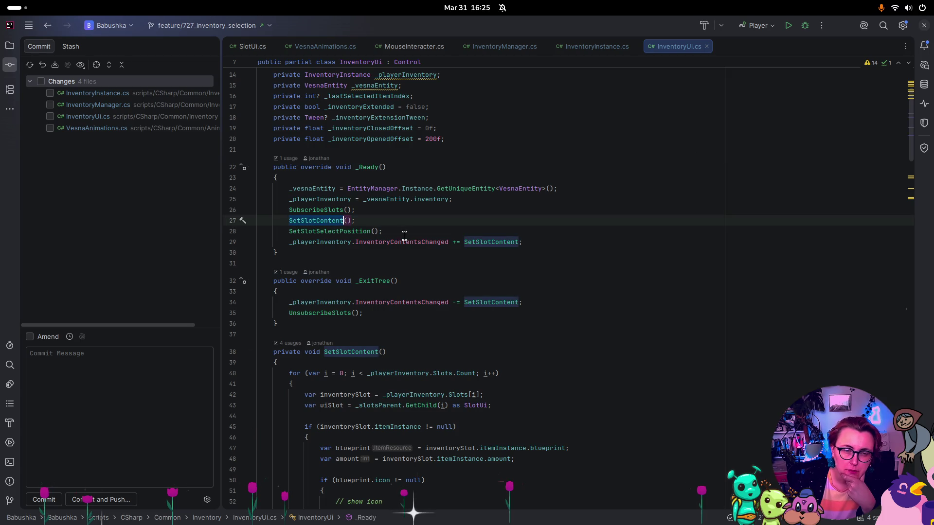
pyautogui.click(429, 242)
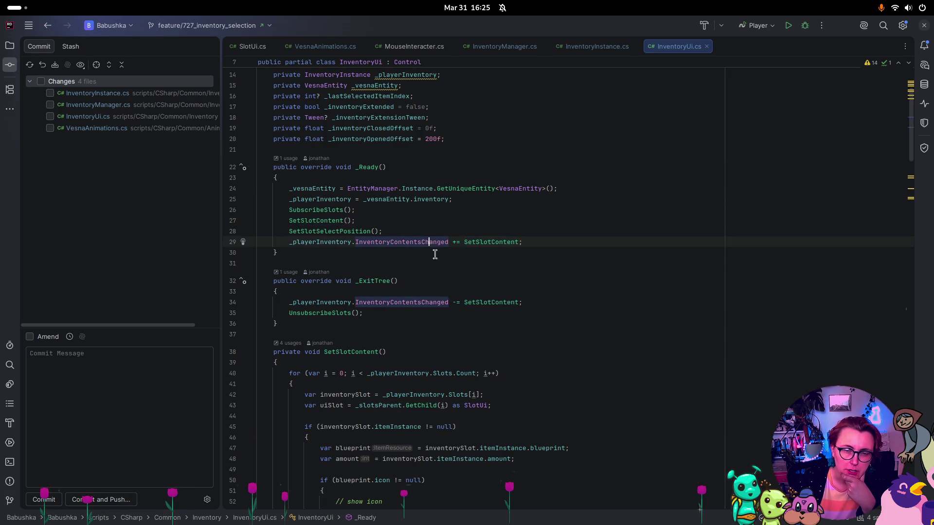
pyautogui.click(421, 309)
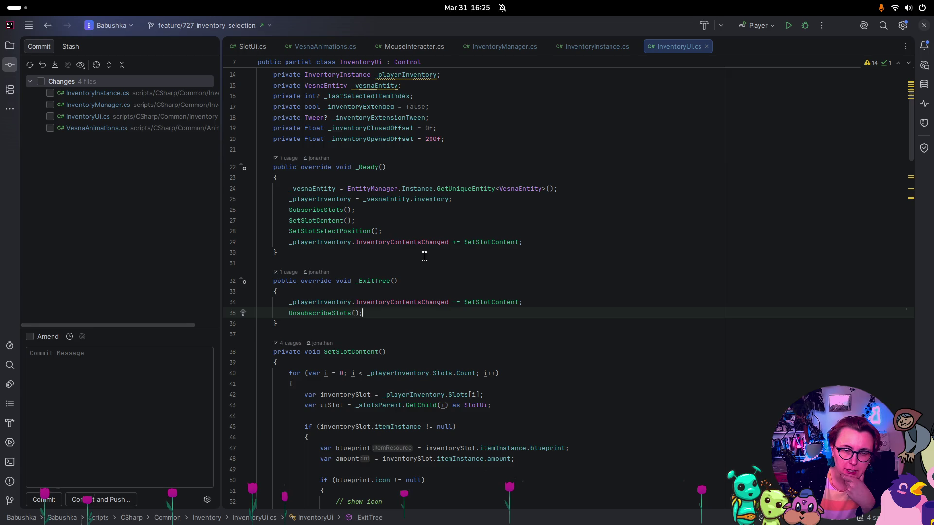
pyautogui.doubleClick(327, 220)
pyautogui.scroll(-20, 409, 367)
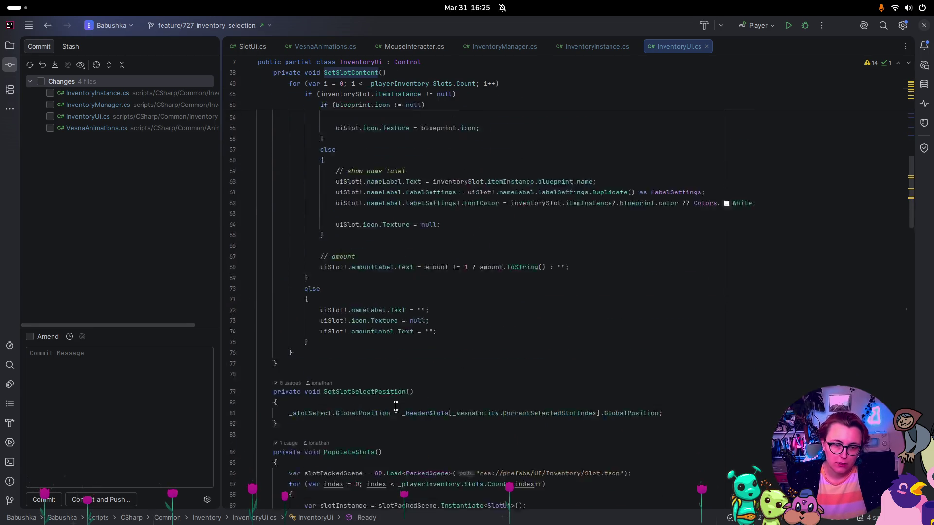
pyautogui.scroll(-5, 481, 304)
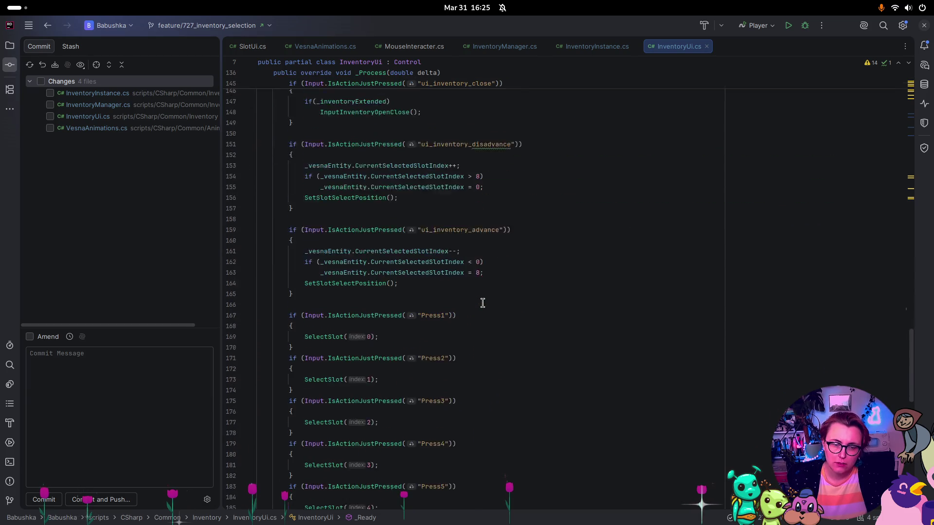
pyautogui.scroll(6, 498, 305)
pyautogui.scroll(3, 499, 305)
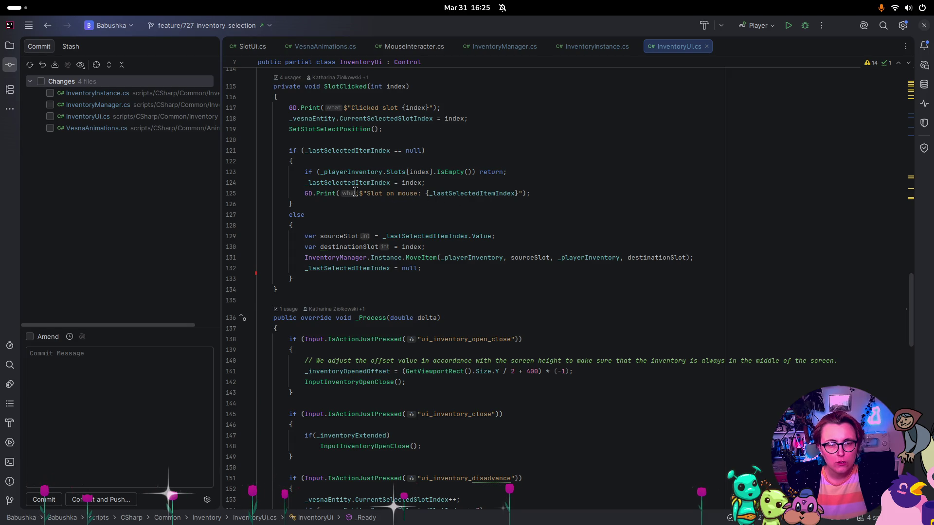
pyautogui.scroll(2, 374, 188)
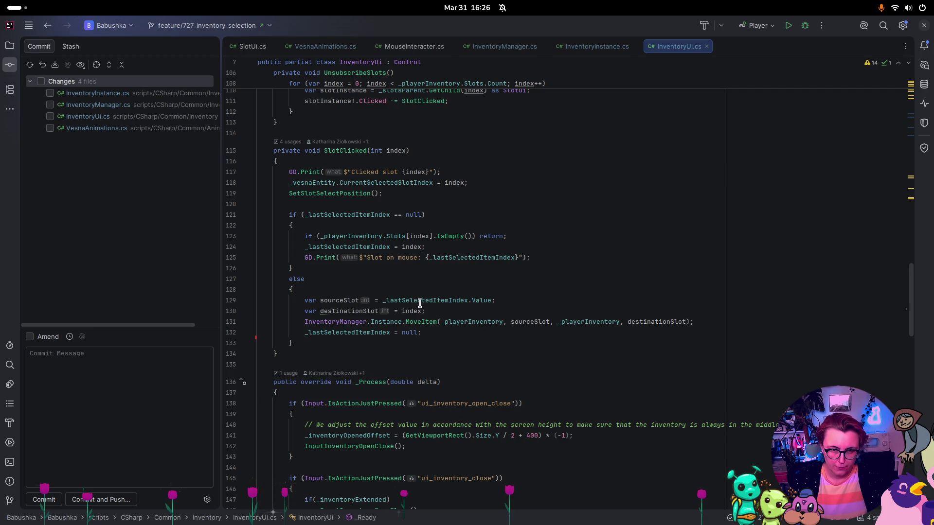
# Step: Insert SetSlotContent(); on a new line right after the MoveItem call in SlotClicked
pyautogui.click(703, 322)
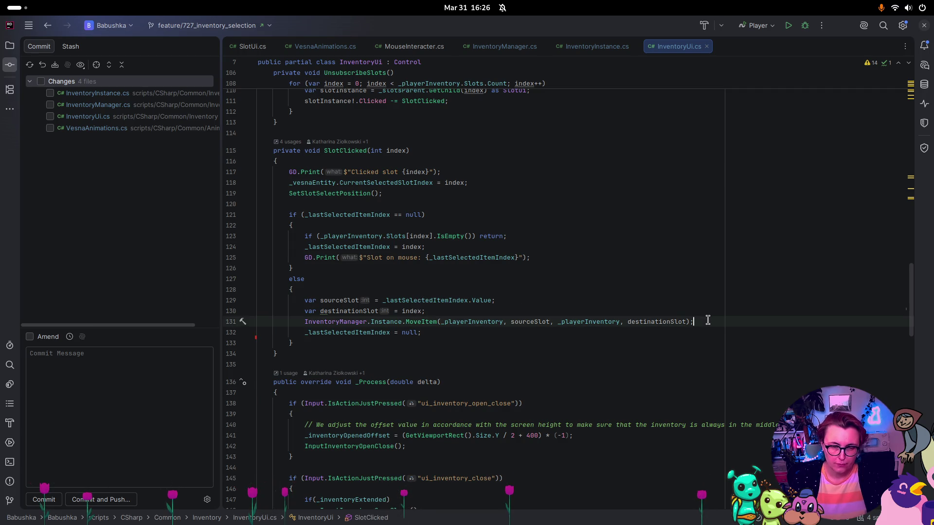
pyautogui.press('Return')
pyautogui.write('SetSlotContent()')
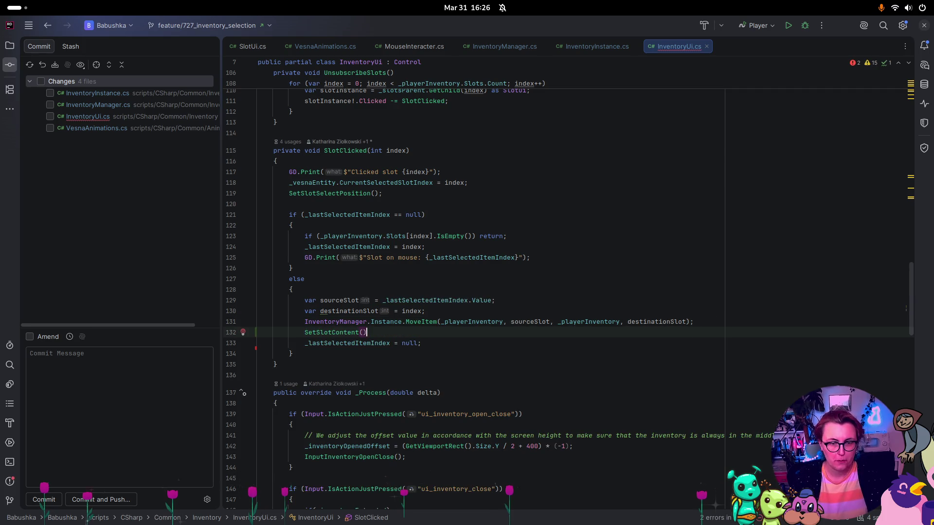
pyautogui.write(';')
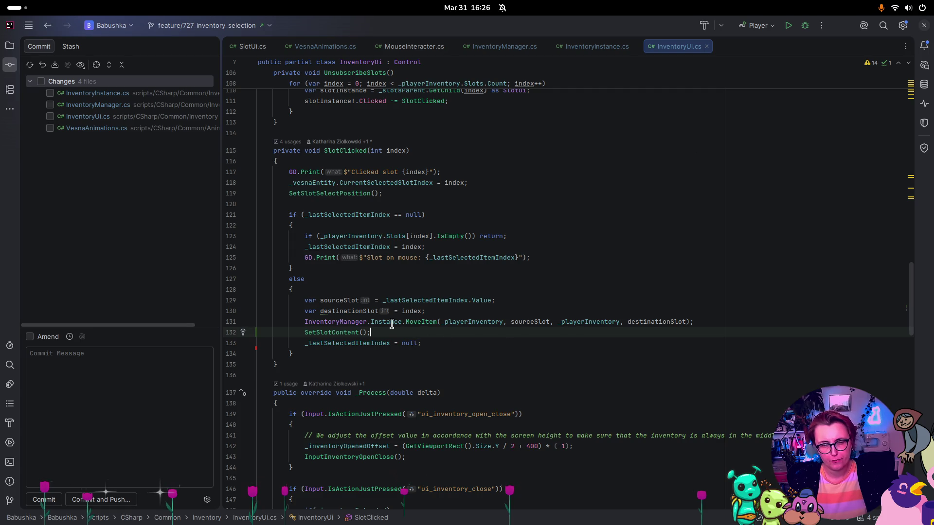
pyautogui.press('super')
pyautogui.click(380, 374)
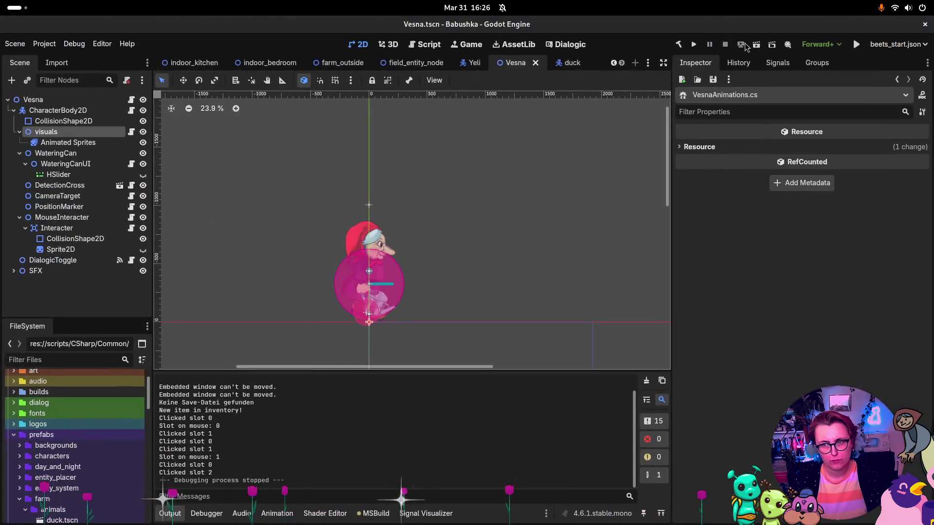
# Step: Run the current scene in Godot and start a NEW GAME from the main menu
pyautogui.click(763, 49)
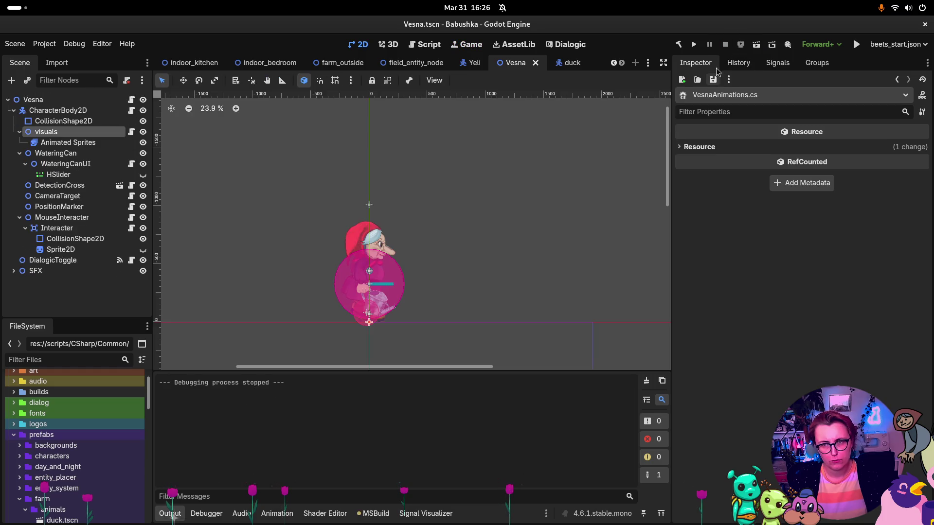
pyautogui.click(695, 44)
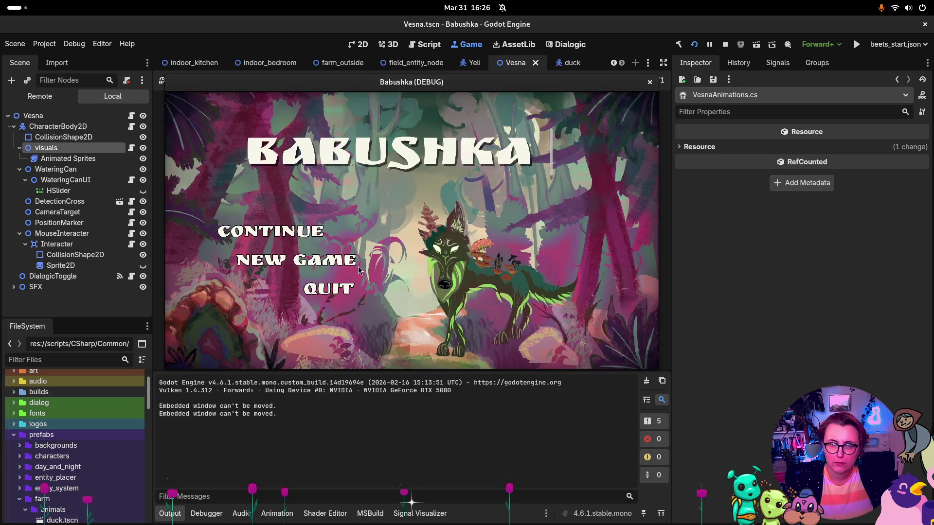
pyautogui.click(359, 266)
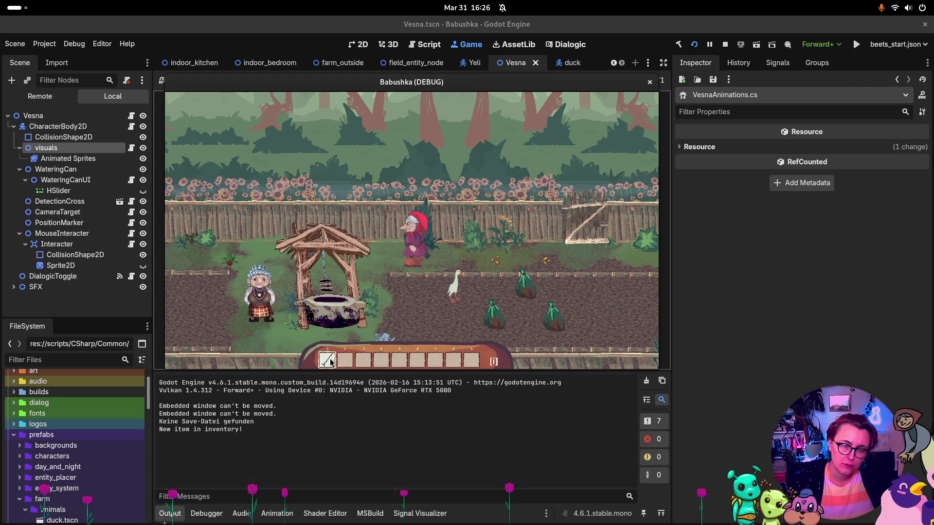
# Step: Move the watering can step by step from the first hotbar slot to the fifth
pyautogui.click(337, 358)
pyautogui.click(347, 365)
pyautogui.click(347, 364)
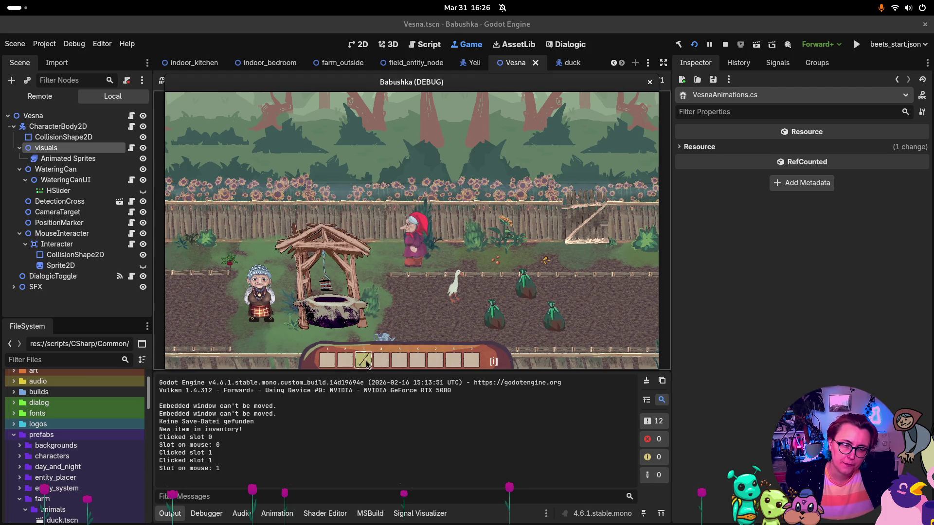
pyautogui.click(365, 363)
pyautogui.click(365, 364)
pyautogui.click(384, 364)
pyautogui.click(386, 365)
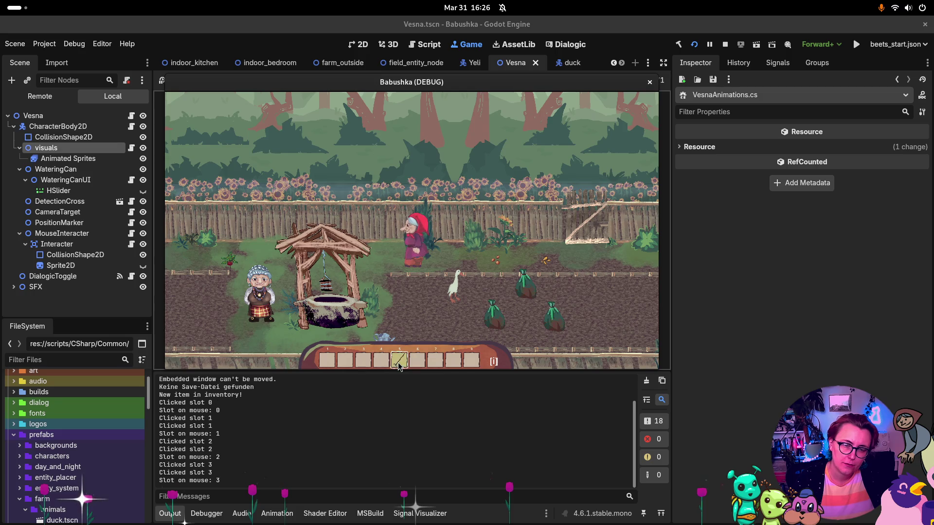
pyautogui.click(399, 360)
# Step: Move the watering can into the first backpack slot, then back to the second hotbar slot, and stop the game
pyautogui.press('i')
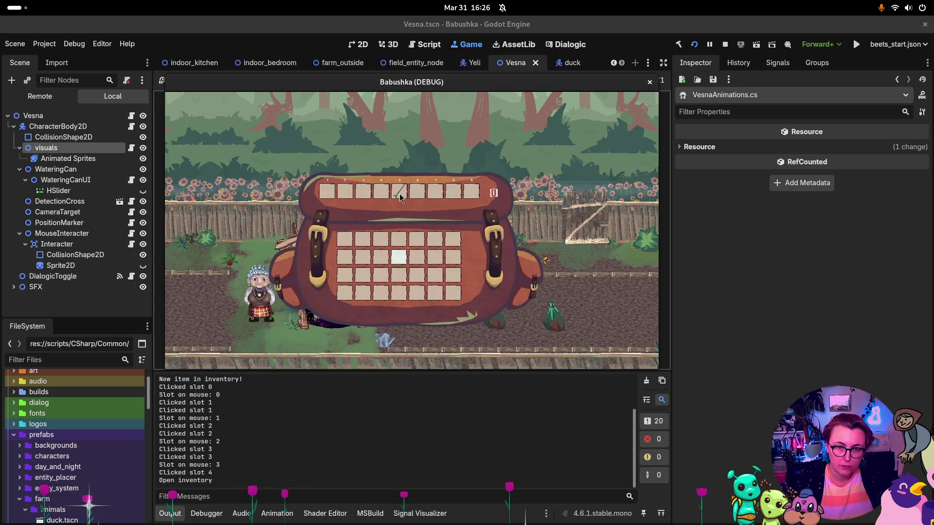
pyautogui.click(398, 191)
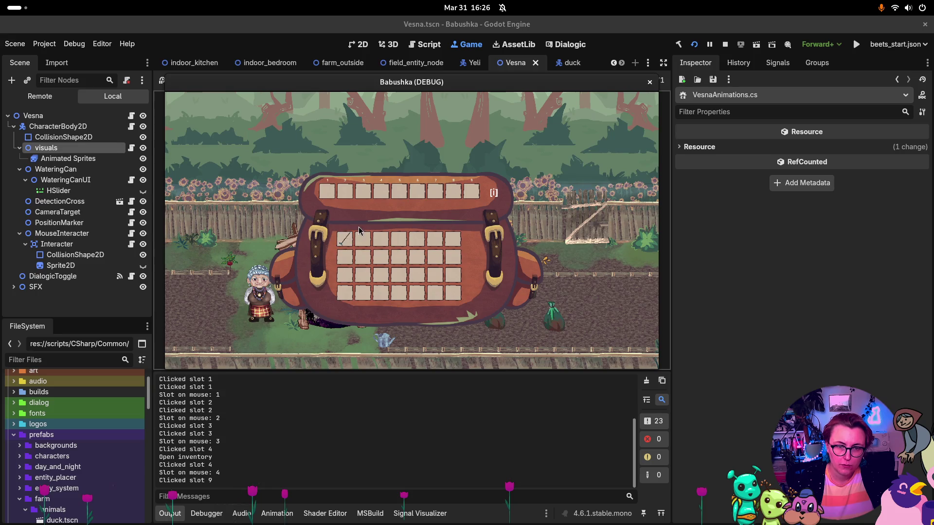
pyautogui.click(343, 240)
pyautogui.click(339, 199)
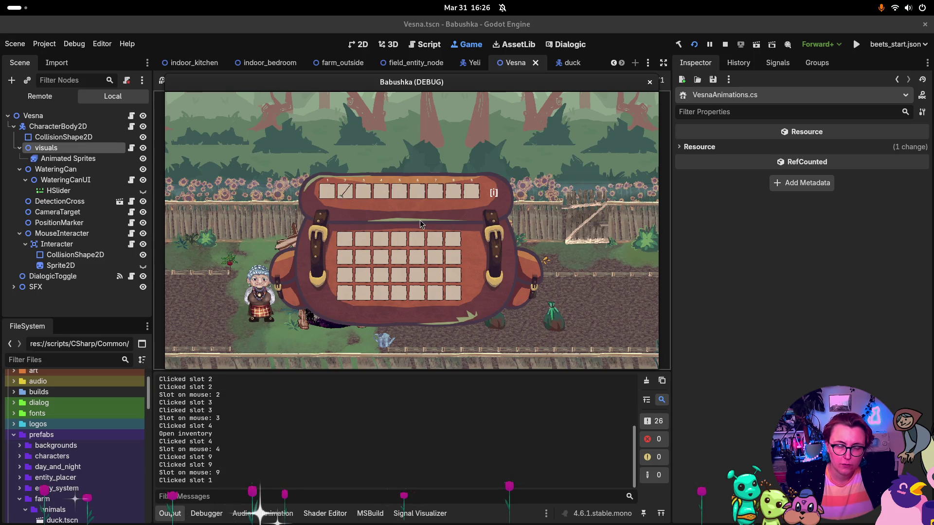
pyautogui.press('i')
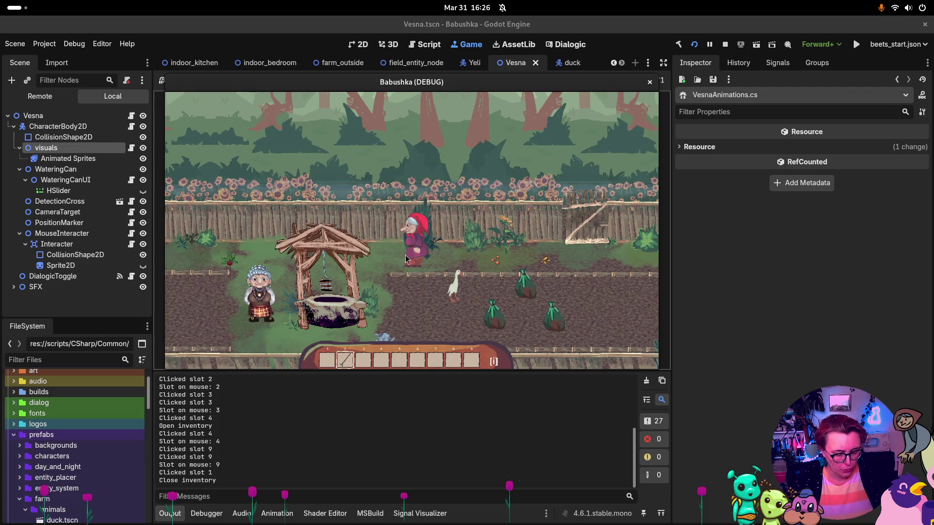
pyautogui.click(722, 45)
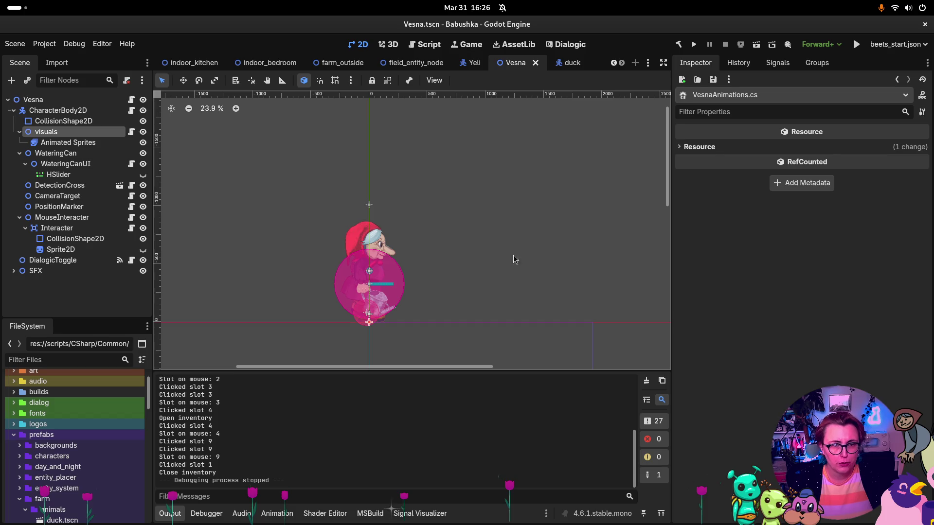
pyautogui.press('super')
# Step: Commit all four changed inventory files as ':bug: fixed pickup animation repeating when an item is moved within inventory'
pyautogui.click(553, 143)
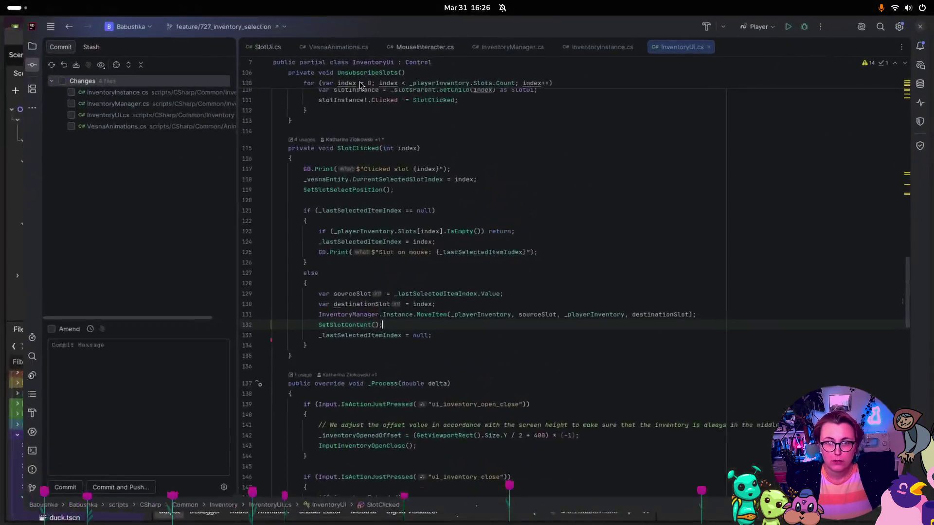
pyautogui.click(41, 81)
pyautogui.click(85, 453)
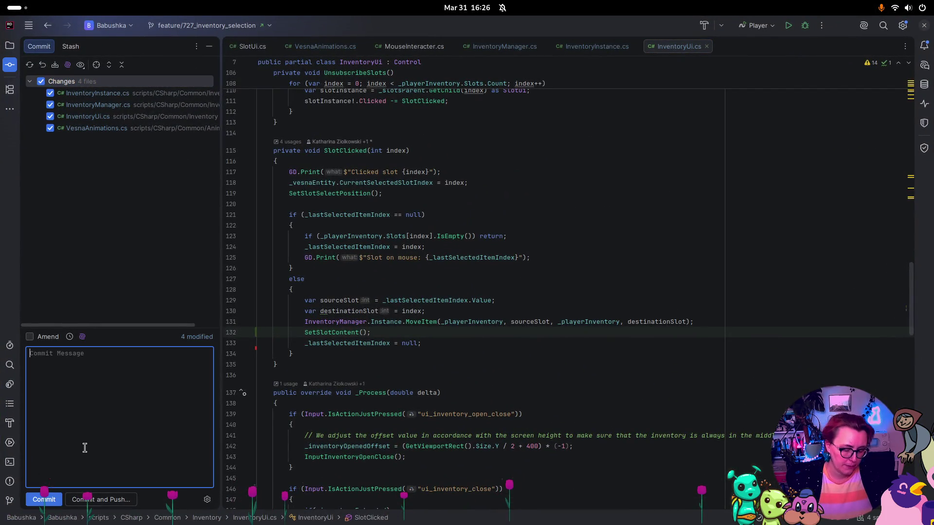
pyautogui.write(':')
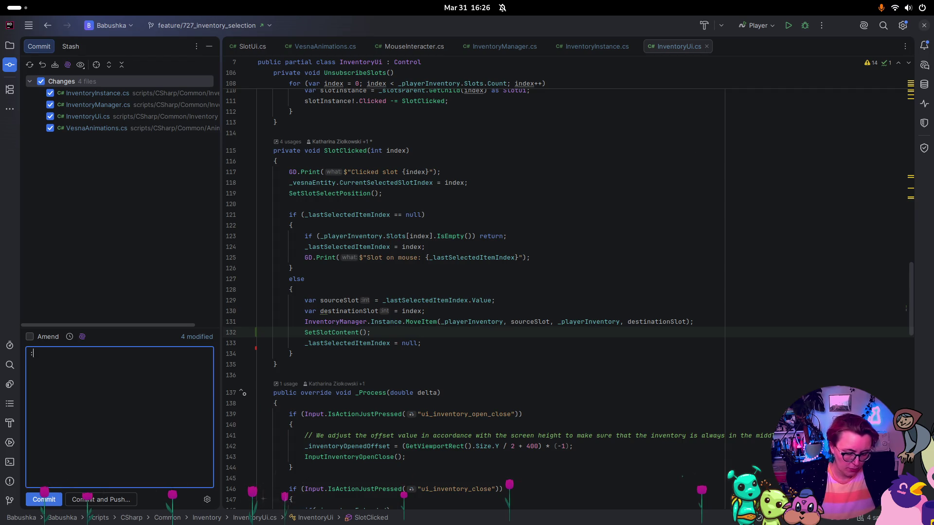
pyautogui.write('bug: fi')
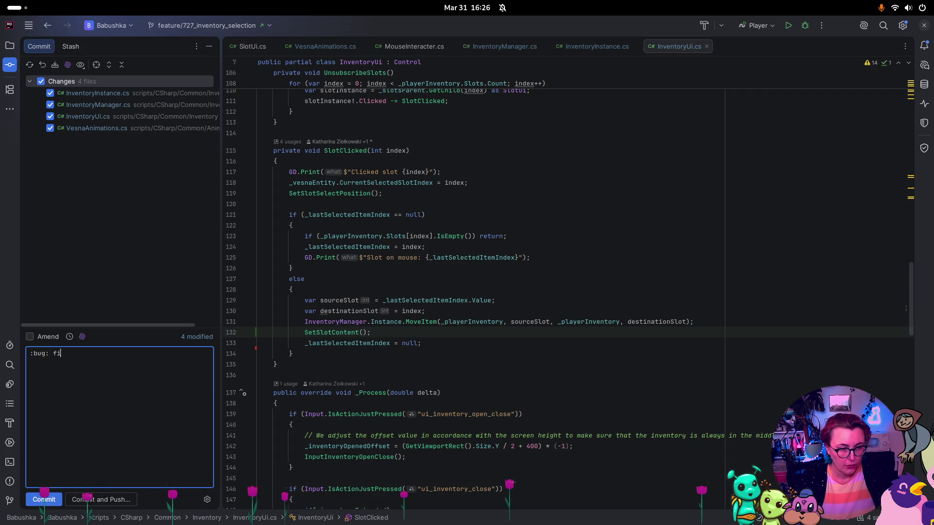
pyautogui.write('xed pickup')
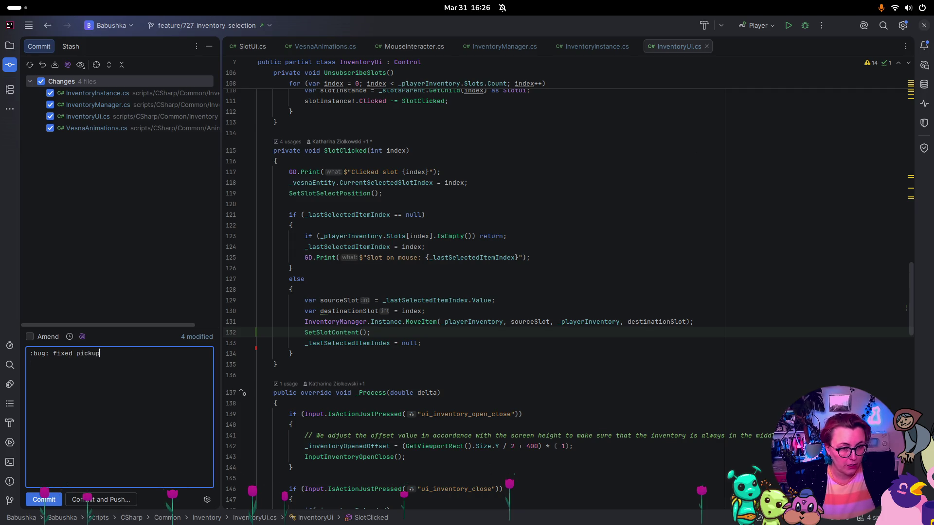
pyautogui.write(' animation repeating when an item is moved within')
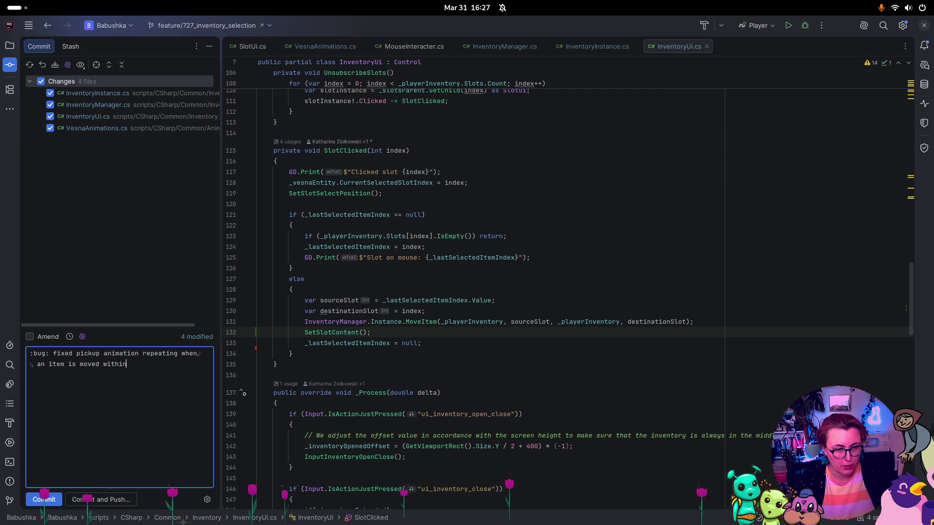
pyautogui.write(' inventory')
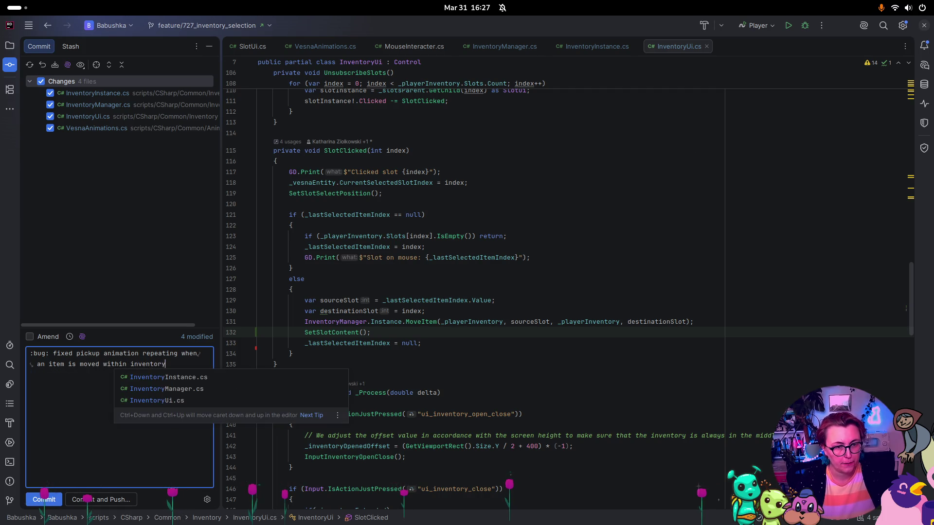
pyautogui.click(43, 499)
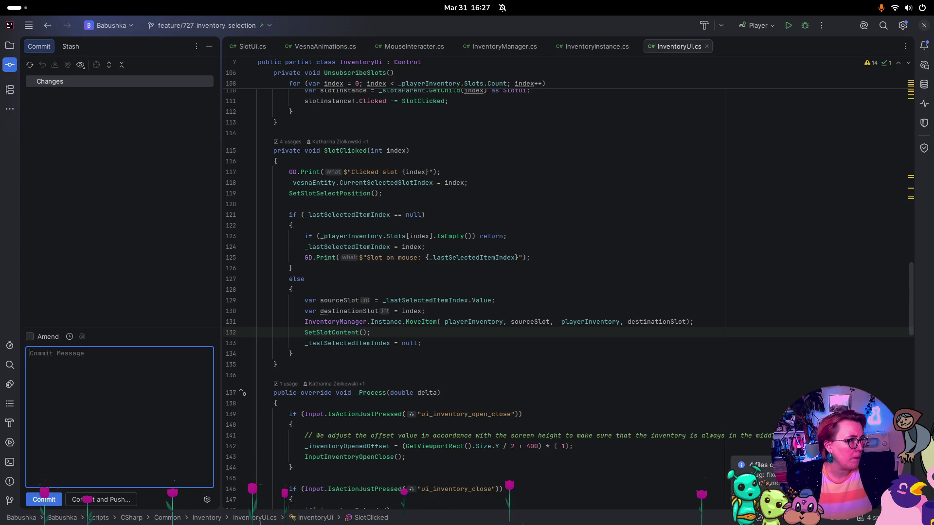
pyautogui.write('s')
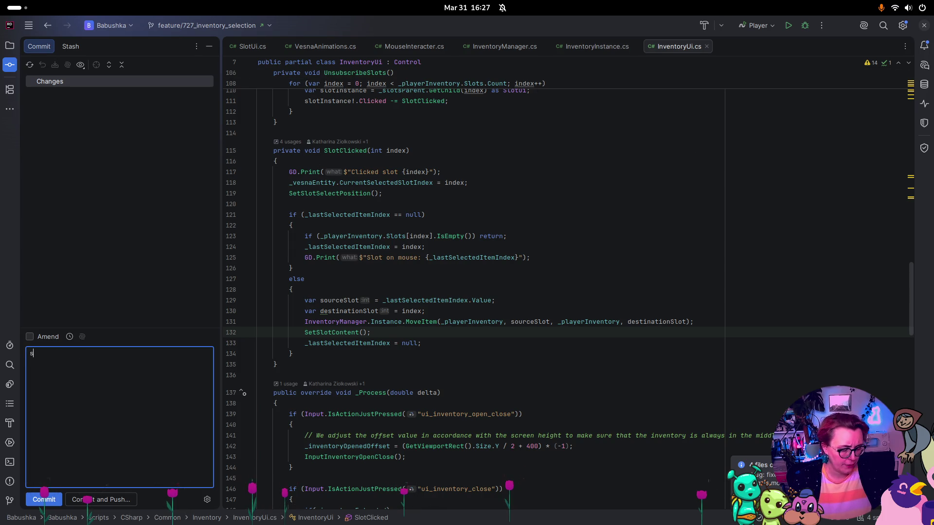
pyautogui.press('super')
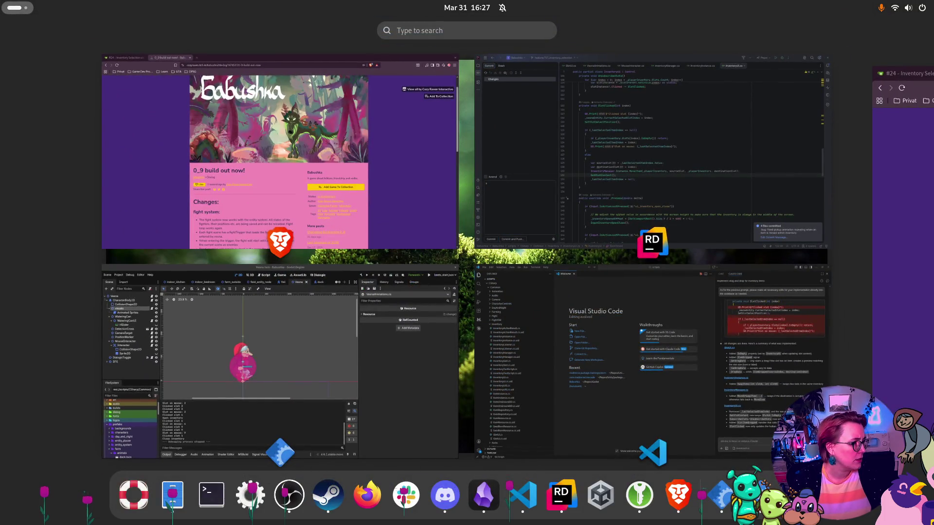
pyautogui.press('super')
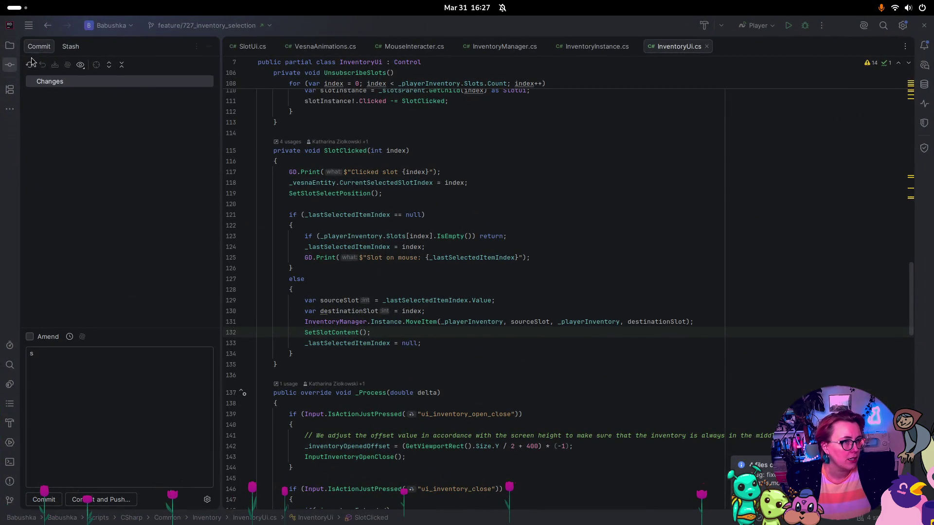
pyautogui.click(29, 66)
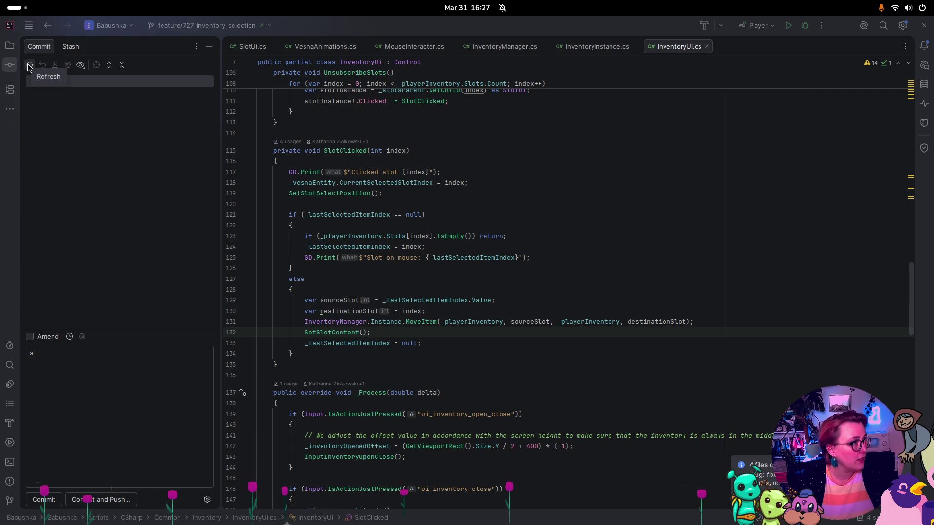
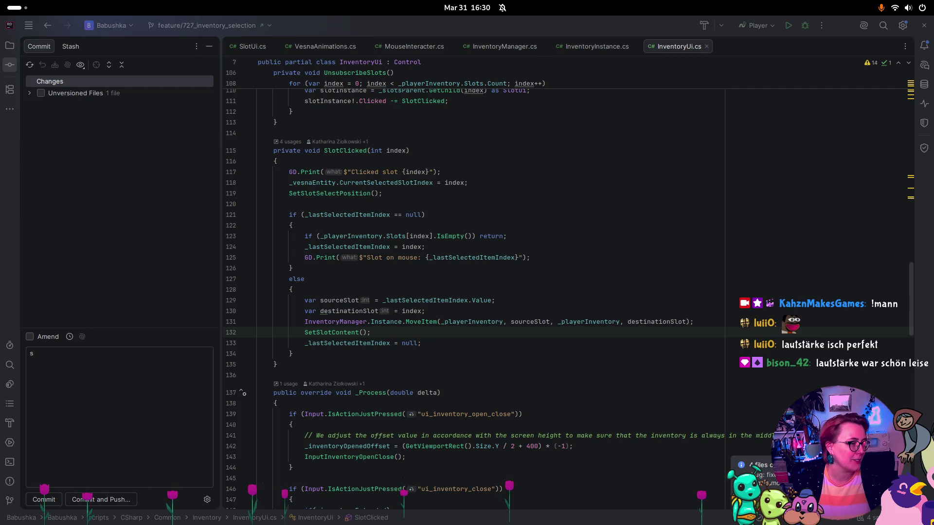
# Step: Browse the file manager into the Repos/Godot/Babushka project folder
pyautogui.press('super')
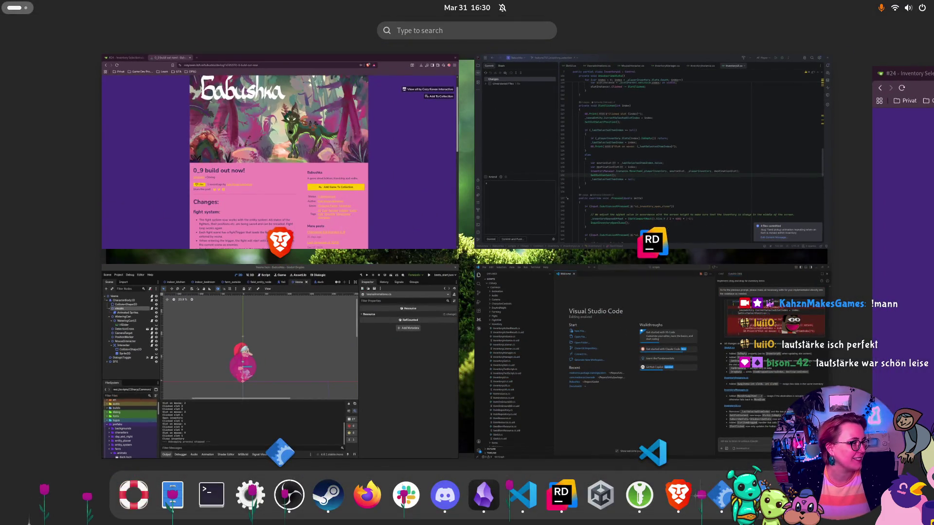
pyautogui.press('super+e')
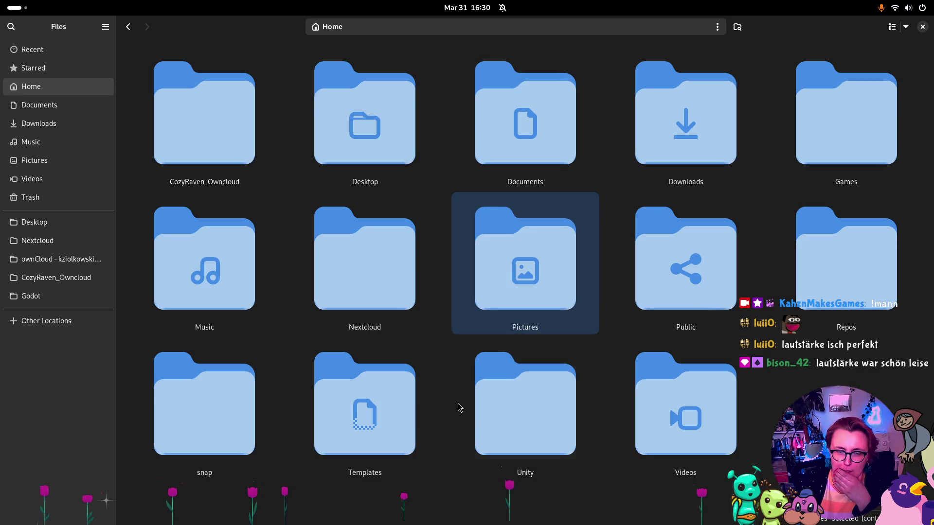
pyautogui.doubleClick(864, 281)
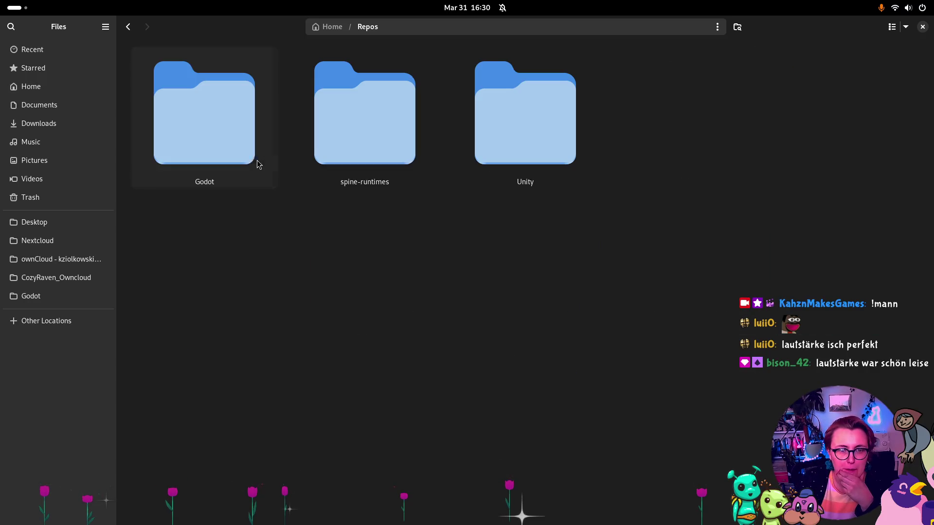
pyautogui.doubleClick(198, 145)
pyautogui.doubleClick(235, 144)
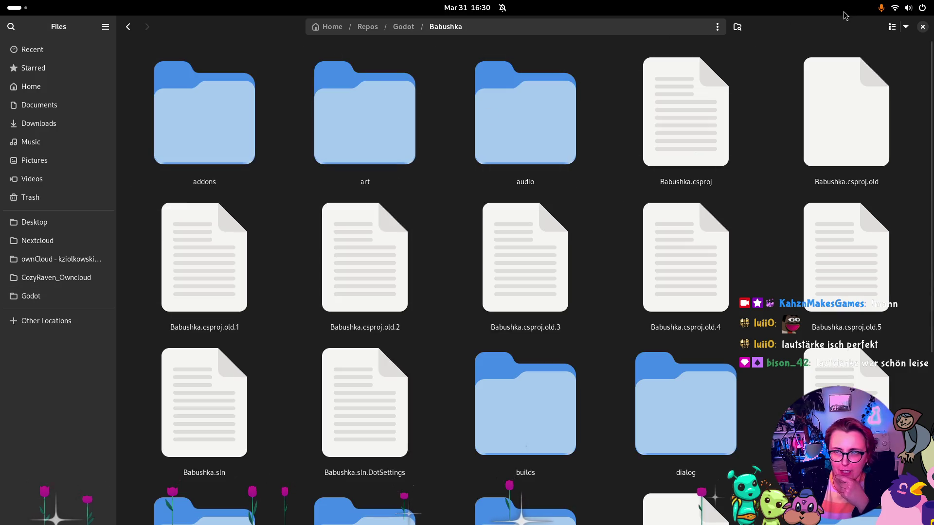
pyautogui.press('super+h')
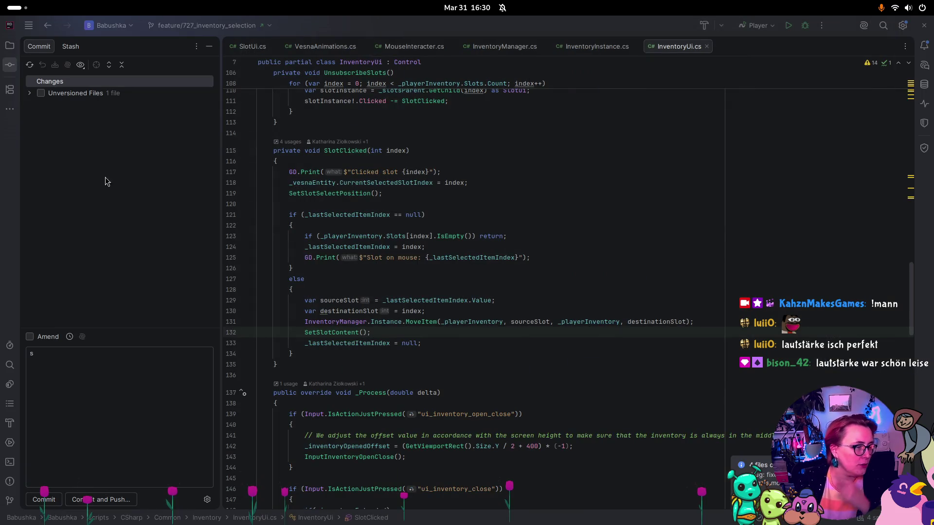
# Step: Close the Visual Studio Code window and bring the Godot editor to the front
pyautogui.press('super')
pyautogui.press('super')
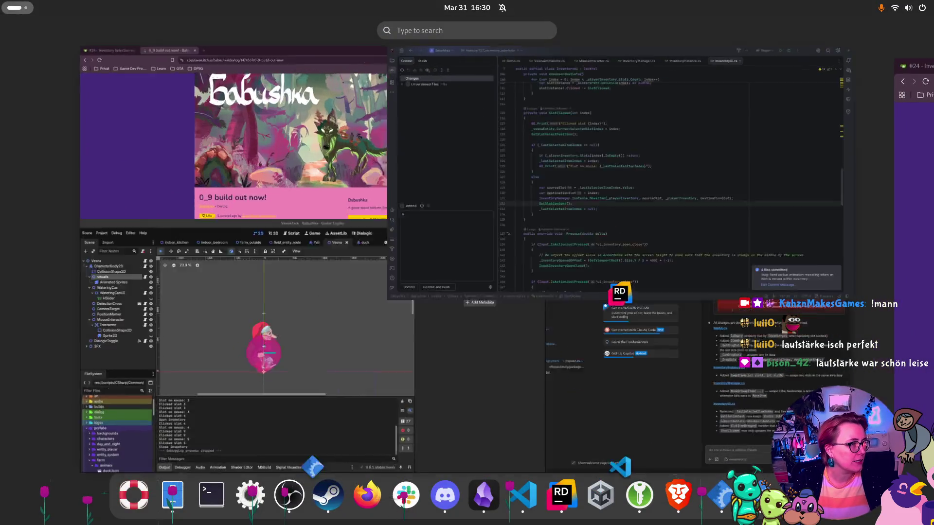
pyautogui.press('super')
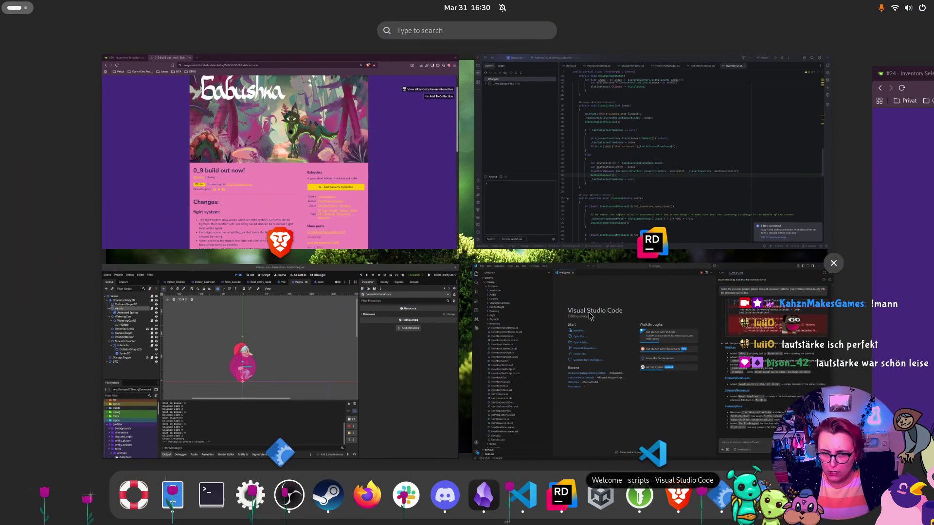
pyautogui.click(833, 262)
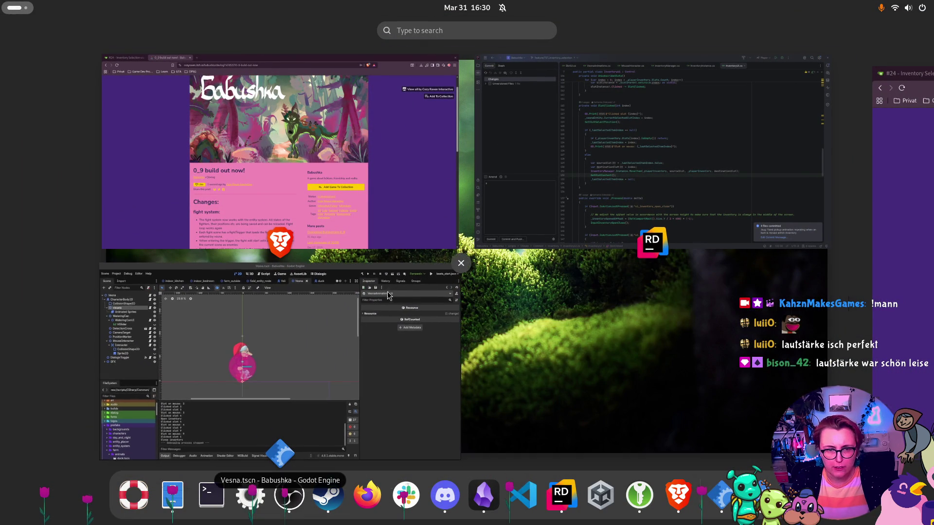
pyautogui.click(389, 294)
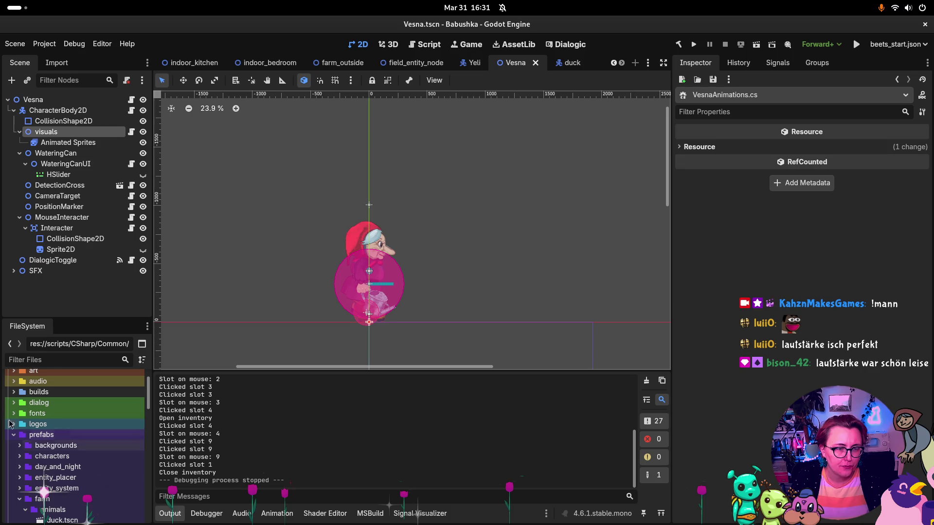
pyautogui.click(13, 436)
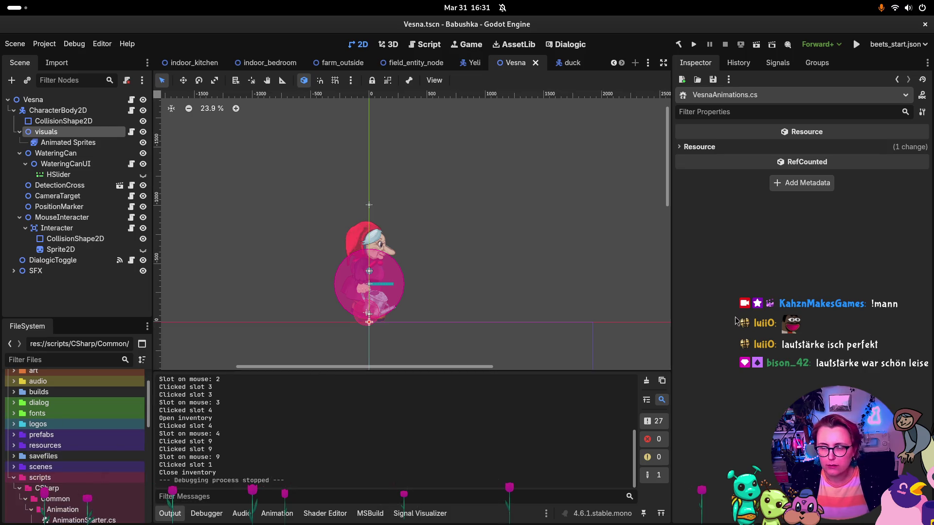
pyautogui.press('super')
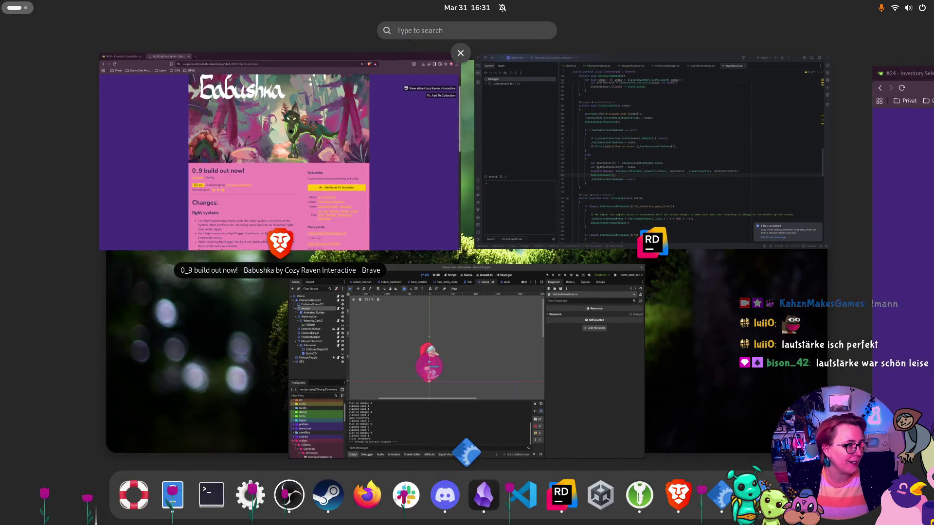
pyautogui.press('super')
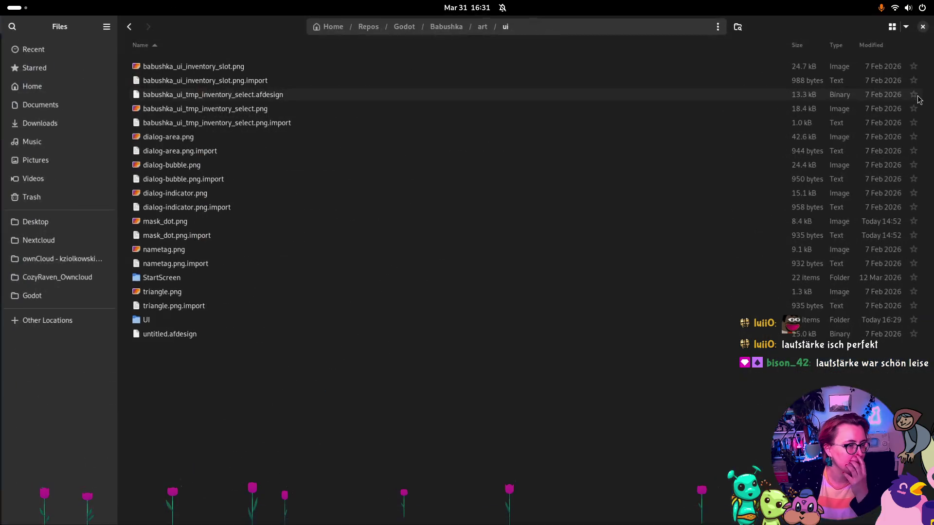
# Step: In art/ui/UI, extract inventory.zip into a new inventory folder
pyautogui.doubleClick(190, 320)
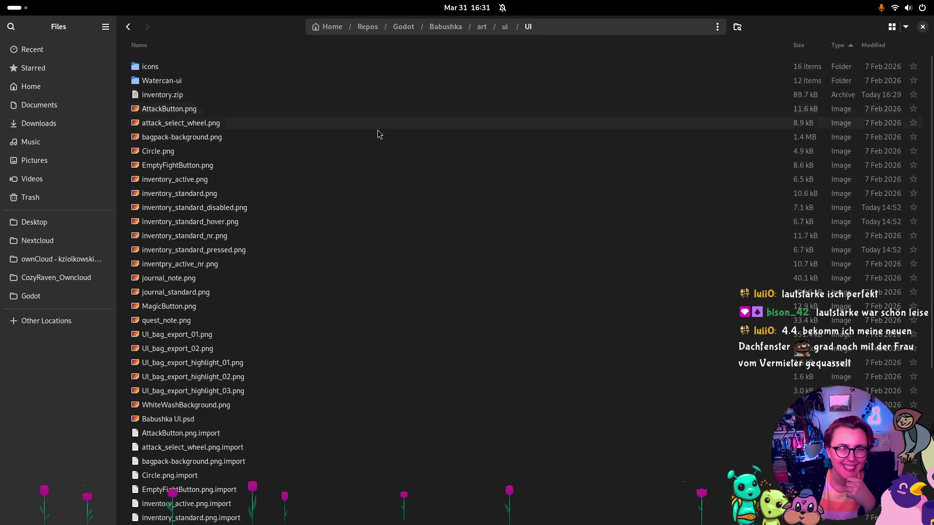
pyautogui.scroll(-5, 379, 141)
pyautogui.scroll(5, 414, 312)
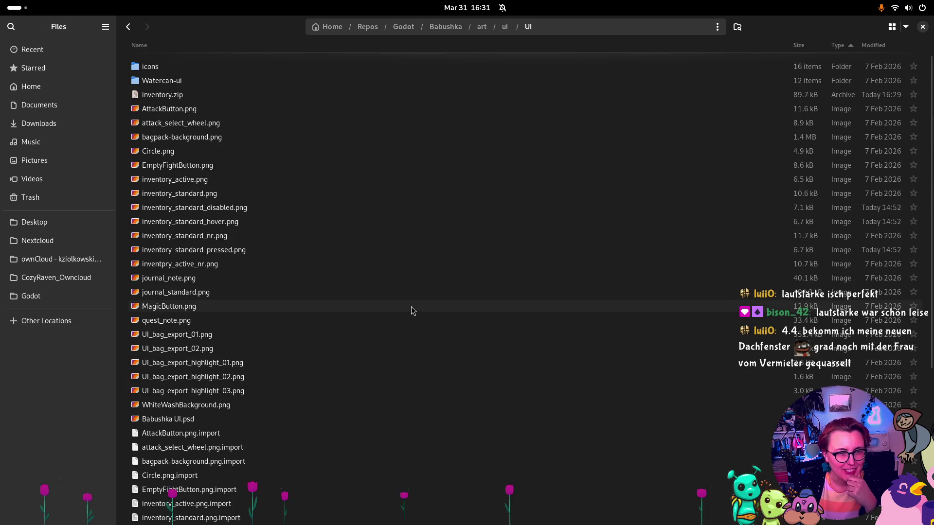
pyautogui.click(168, 95)
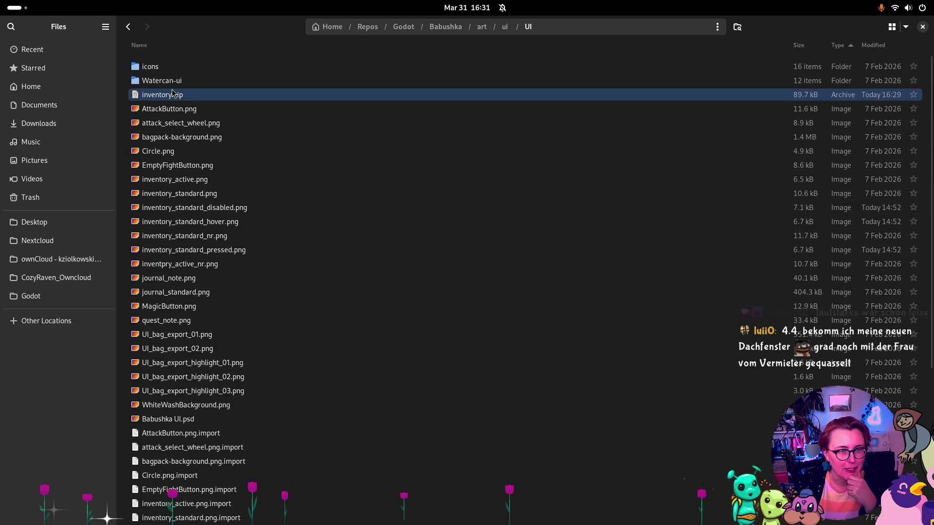
pyautogui.rightClick(173, 95)
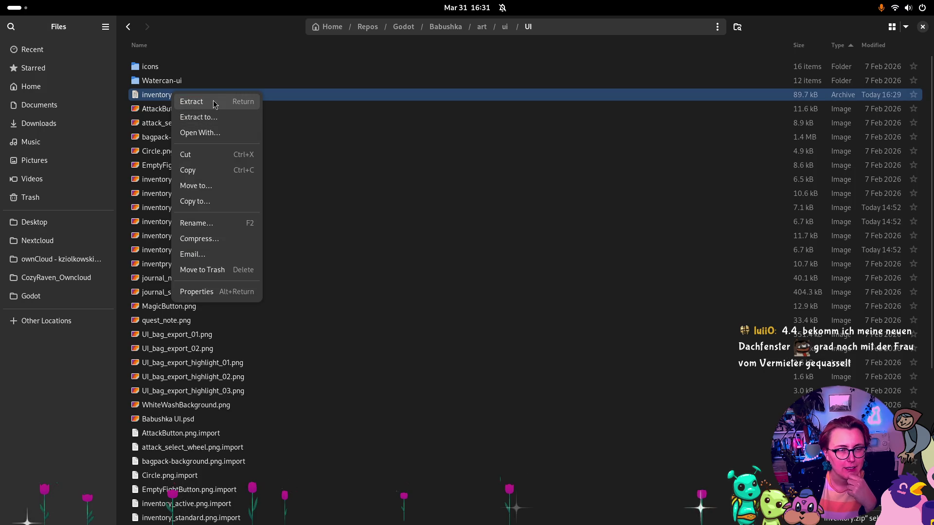
pyautogui.click(214, 101)
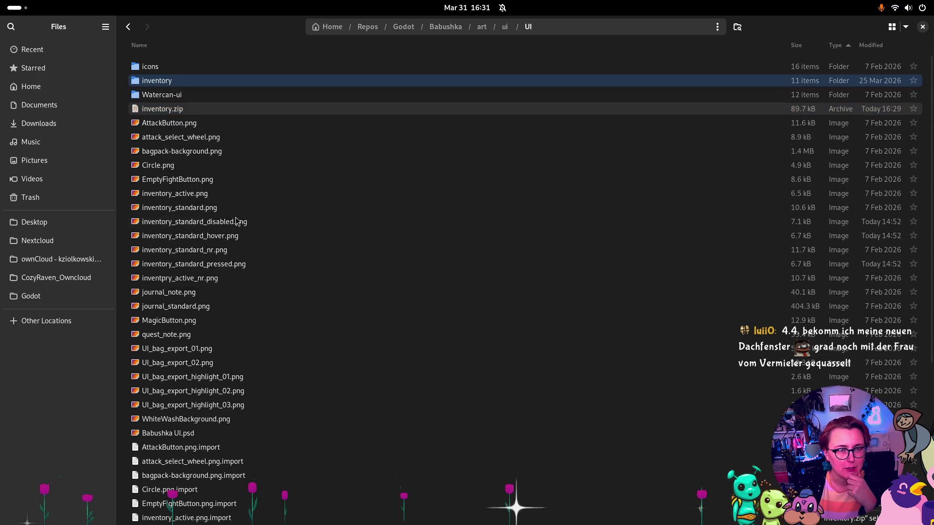
# Step: Trash inventory.zip, open the extracted inventory folder, then close the file manager
pyautogui.click(164, 111)
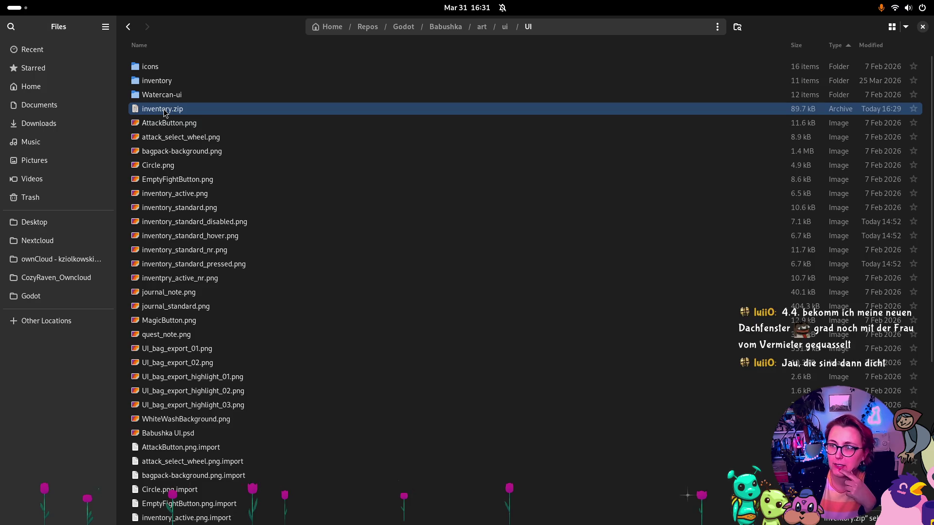
pyautogui.press('Delete')
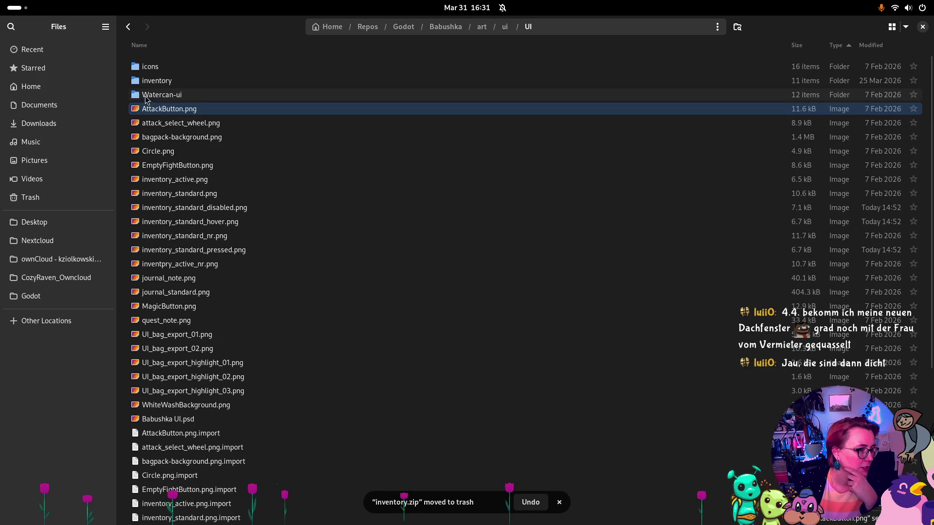
pyautogui.doubleClick(146, 82)
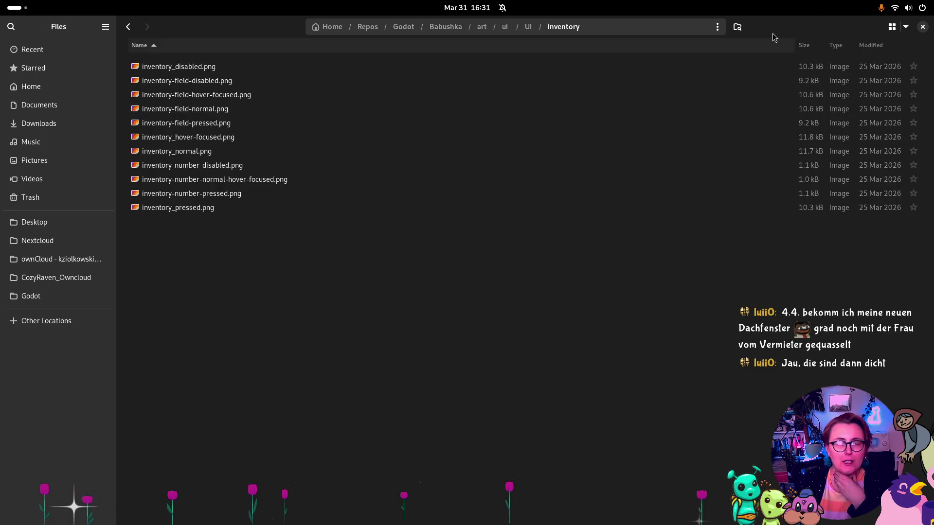
pyautogui.click(922, 26)
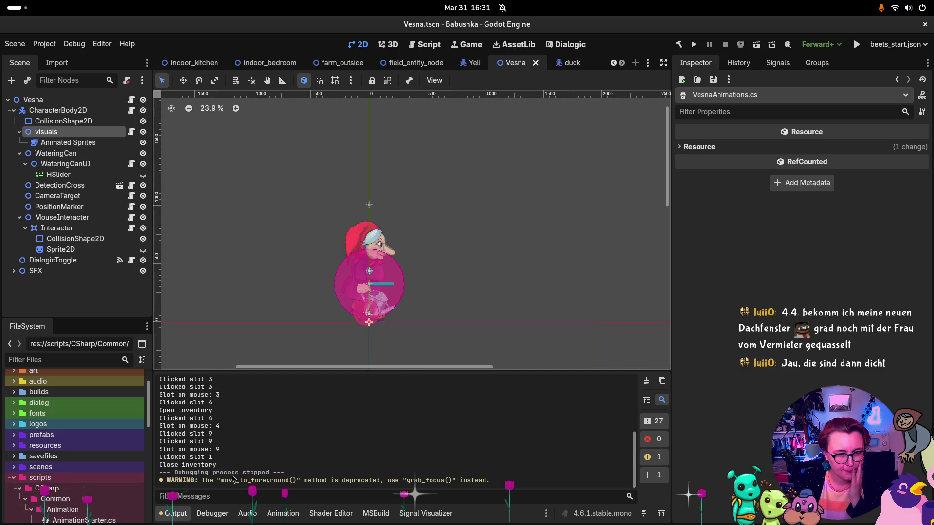
# Step: Collapse unneeded folders and expand the new inventory folder under art/ui/UI in FileSystem
pyautogui.click(13, 479)
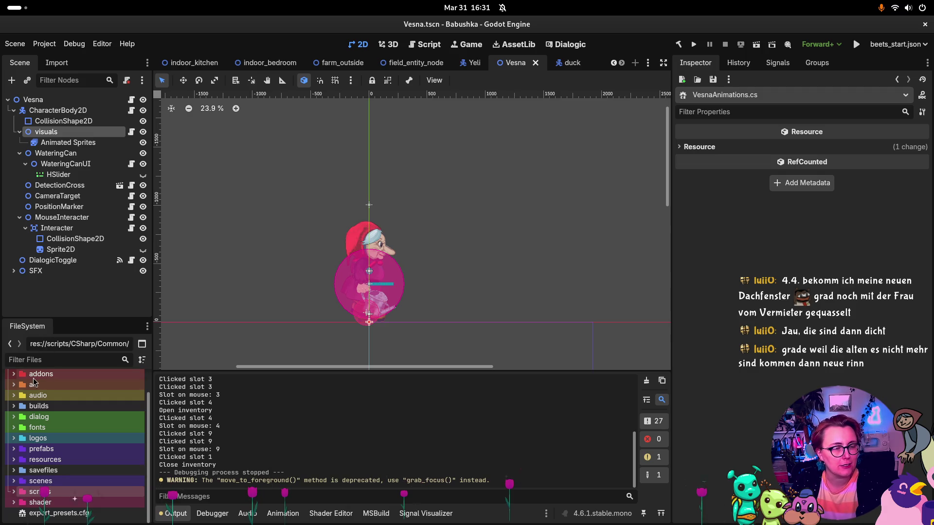
pyautogui.click(13, 385)
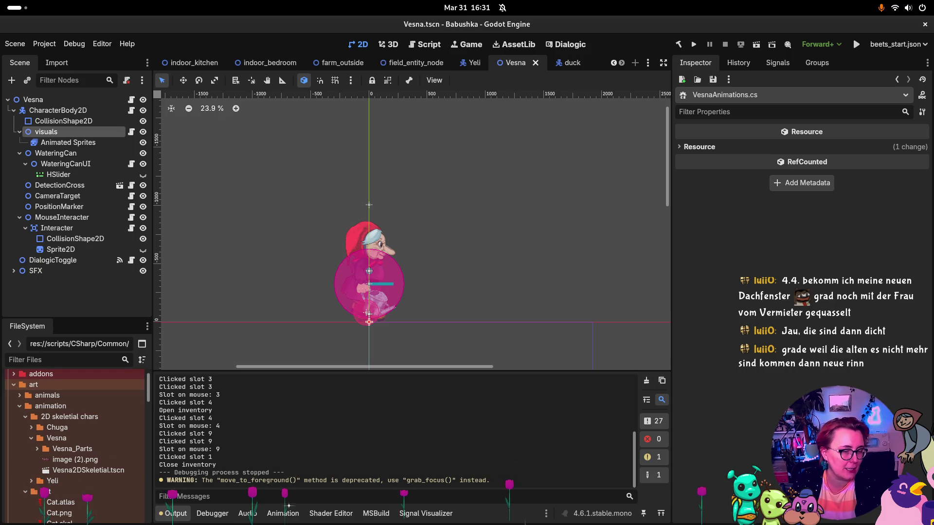
pyautogui.click(20, 407)
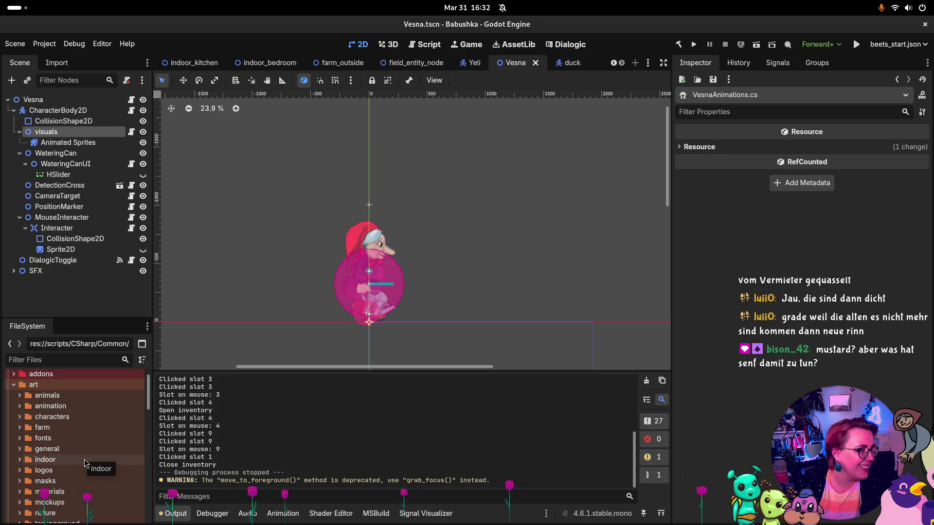
pyautogui.scroll(-5, 84, 459)
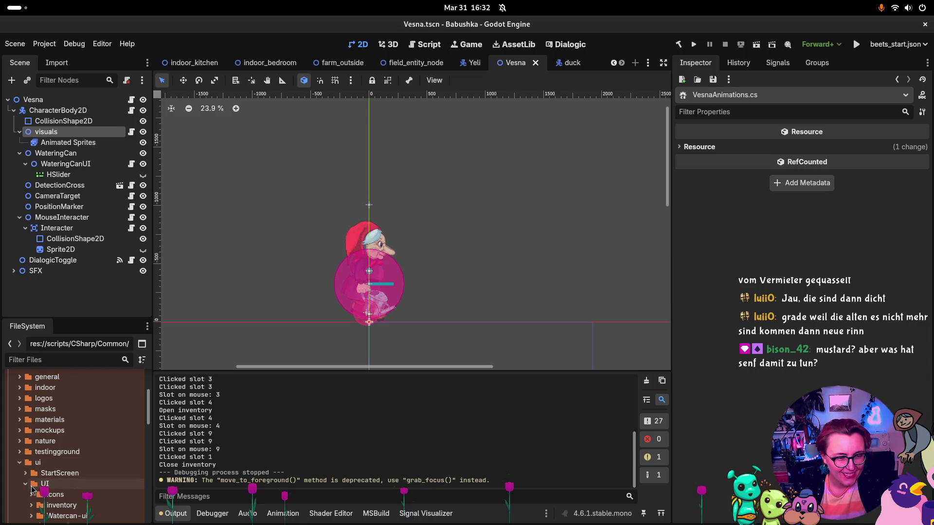
pyautogui.scroll(-1, 32, 489)
pyautogui.click(32, 488)
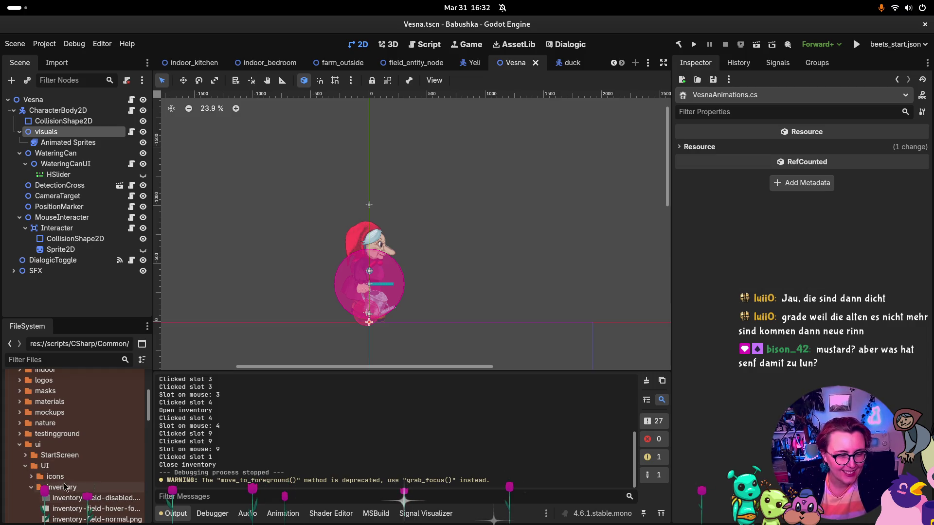
pyautogui.scroll(-2, 49, 467)
pyautogui.click(32, 440)
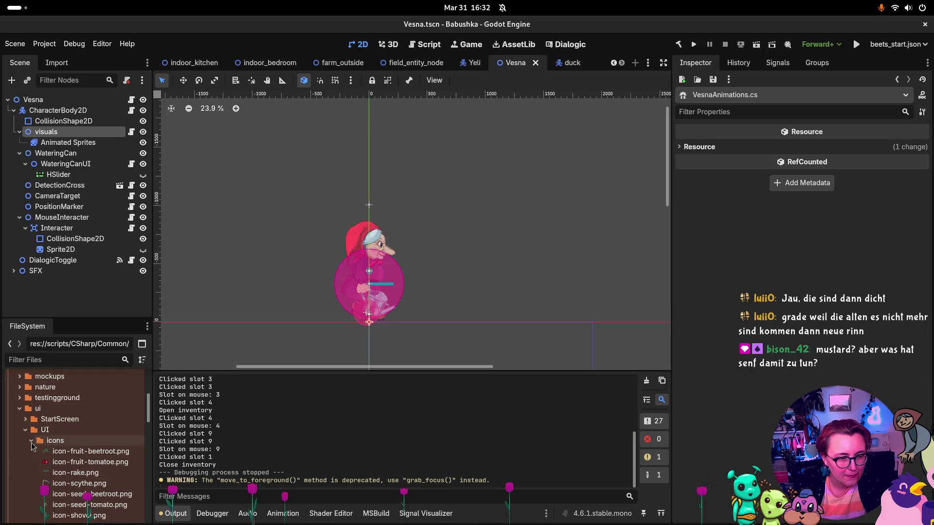
pyautogui.click(31, 441)
pyautogui.scroll(-2, 31, 428)
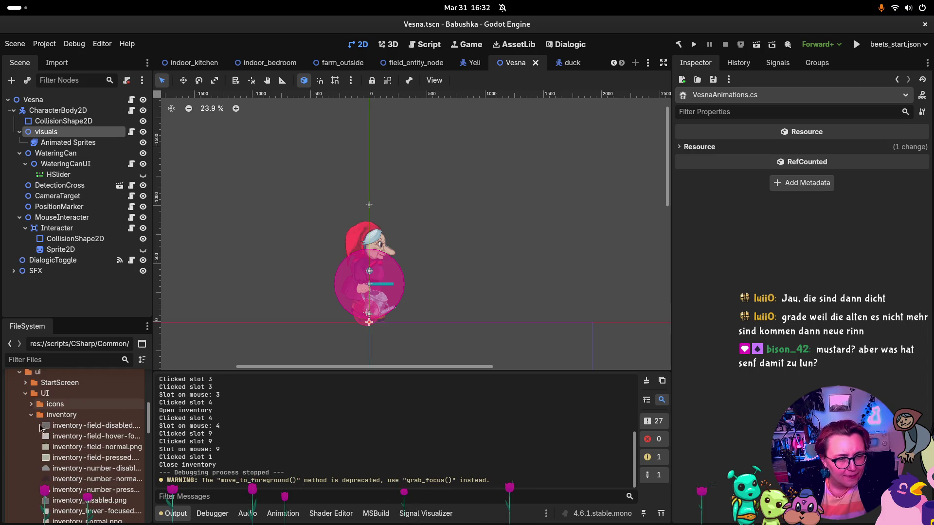
pyautogui.scroll(-5, 46, 436)
pyautogui.scroll(-5, 49, 434)
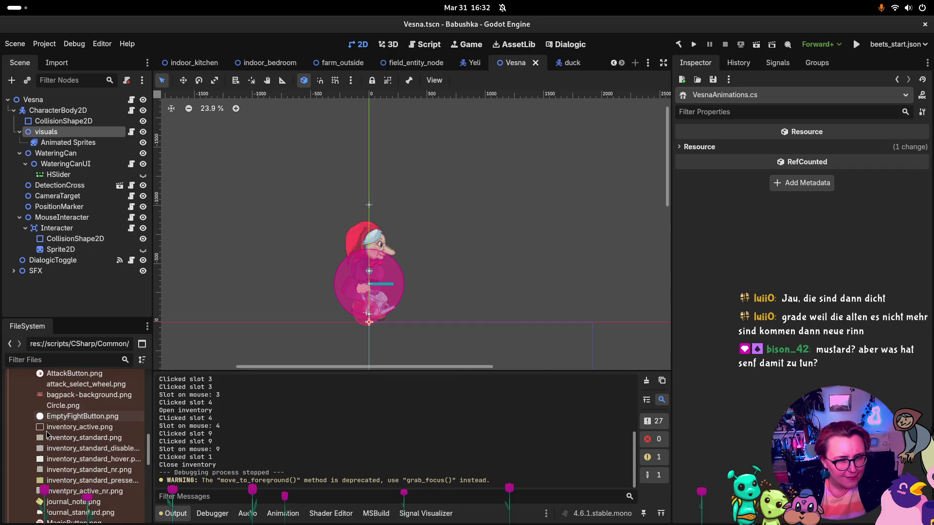
pyautogui.scroll(2, 50, 434)
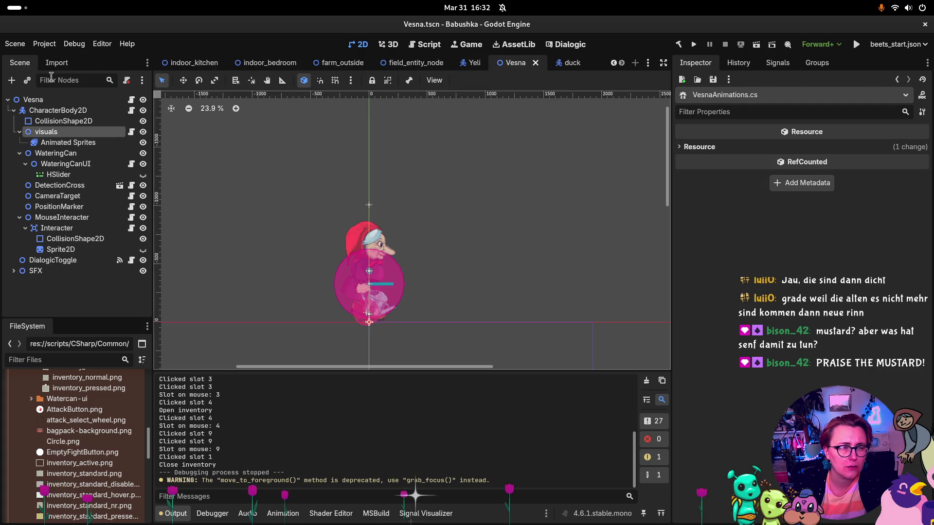
# Step: Filter the FileSystem dock by 'inventory'
pyautogui.click(65, 360)
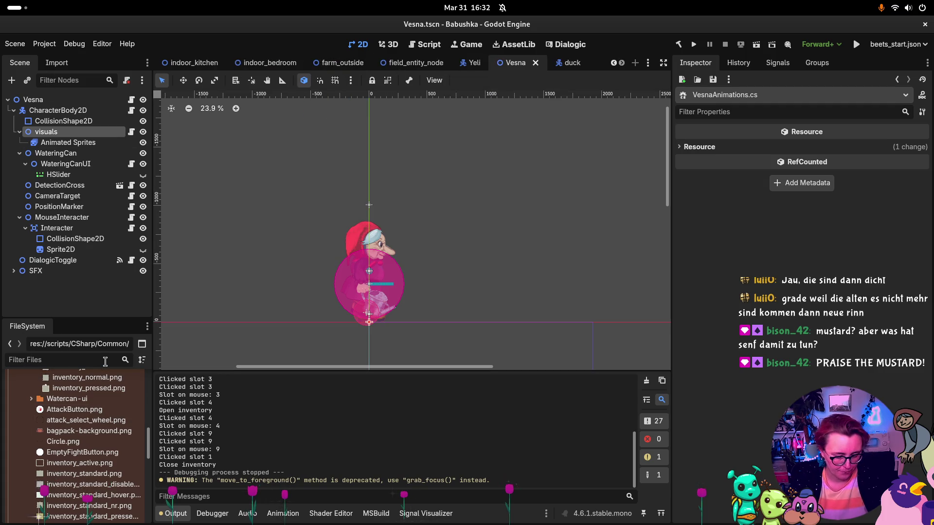
pyautogui.write('inventory')
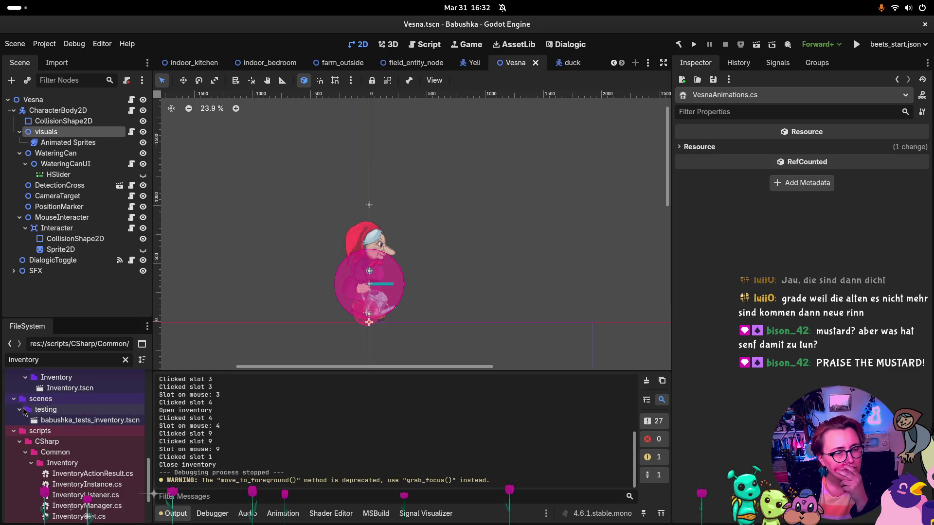
pyautogui.click(19, 409)
# Step: Open Inventory.tscn, clear the 'inventory' filter, and open Slot.tscn
pyautogui.doubleClick(59, 388)
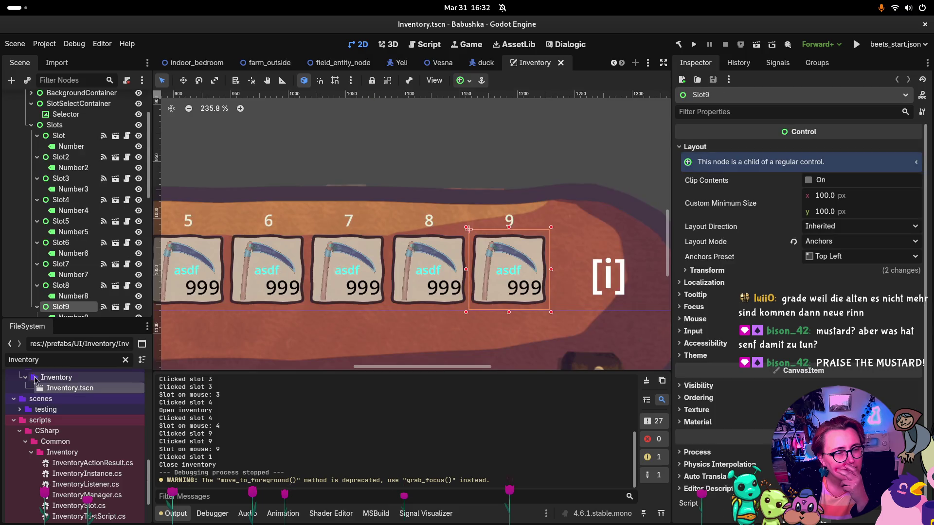
pyautogui.scroll(3, 35, 380)
pyautogui.click(20, 421)
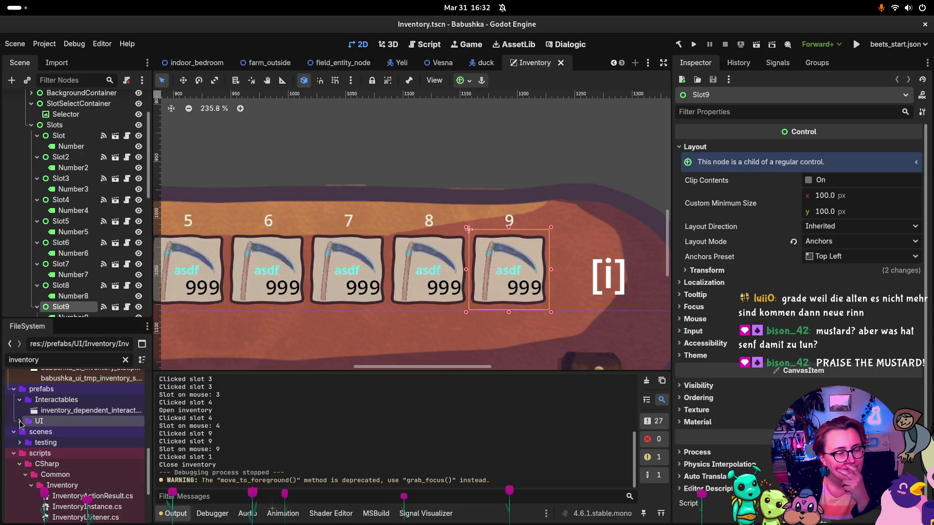
pyautogui.click(20, 421)
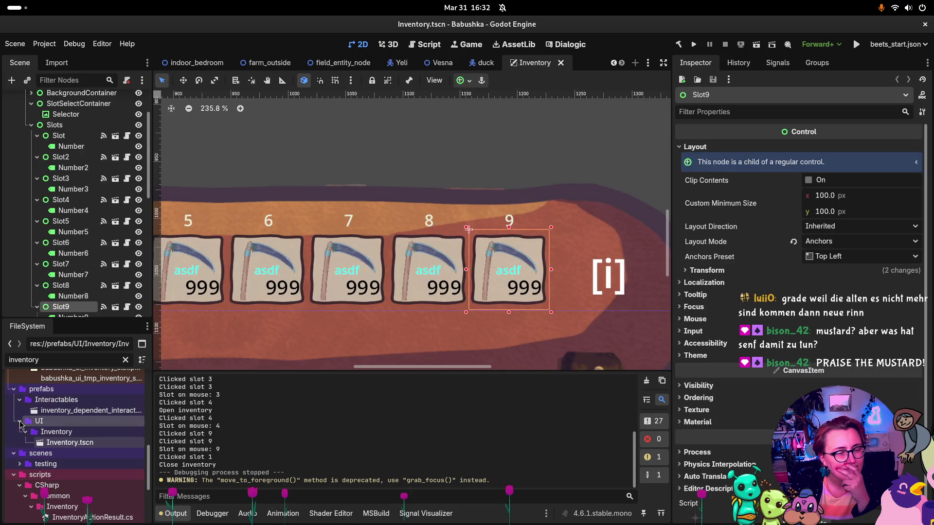
pyautogui.click(125, 360)
pyautogui.scroll(-2, 73, 462)
pyautogui.click(60, 489)
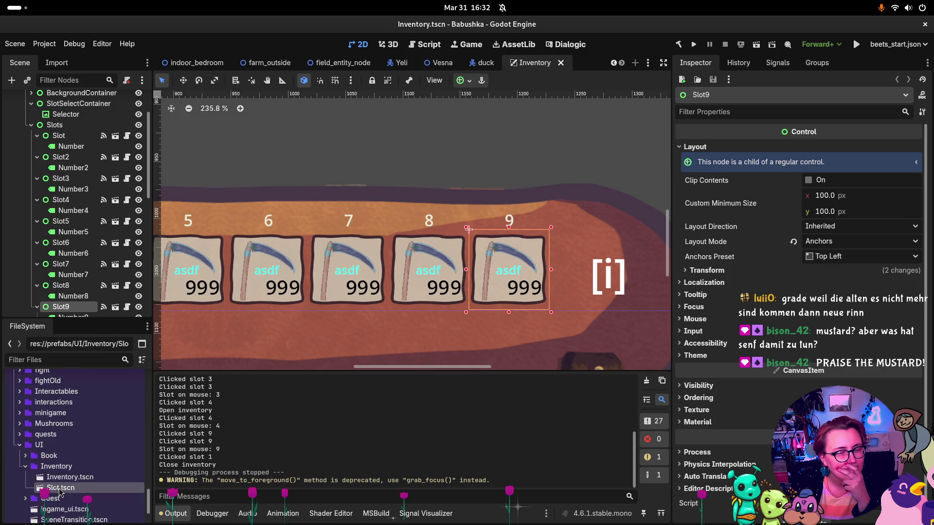
pyautogui.doubleClick(60, 489)
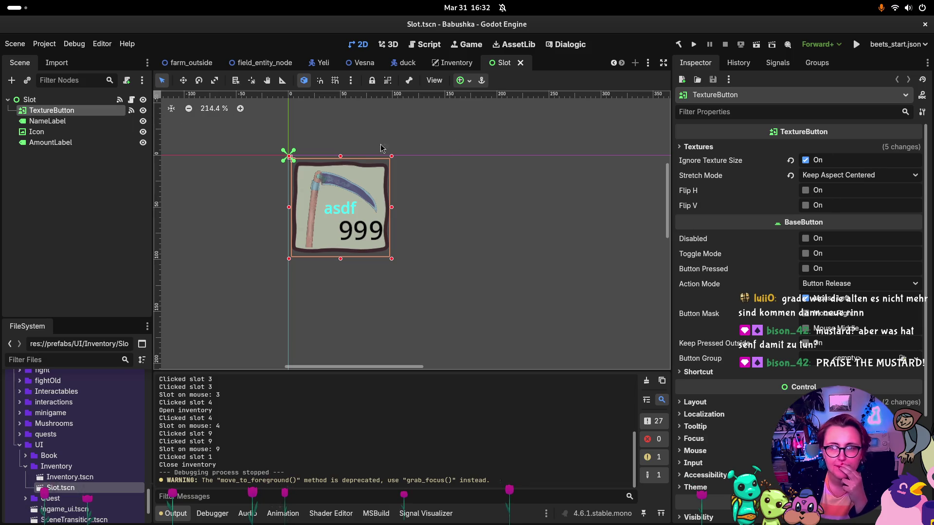
# Step: Select the Slot's TextureButton and expand its Textures section in the Inspector
pyautogui.click(29, 100)
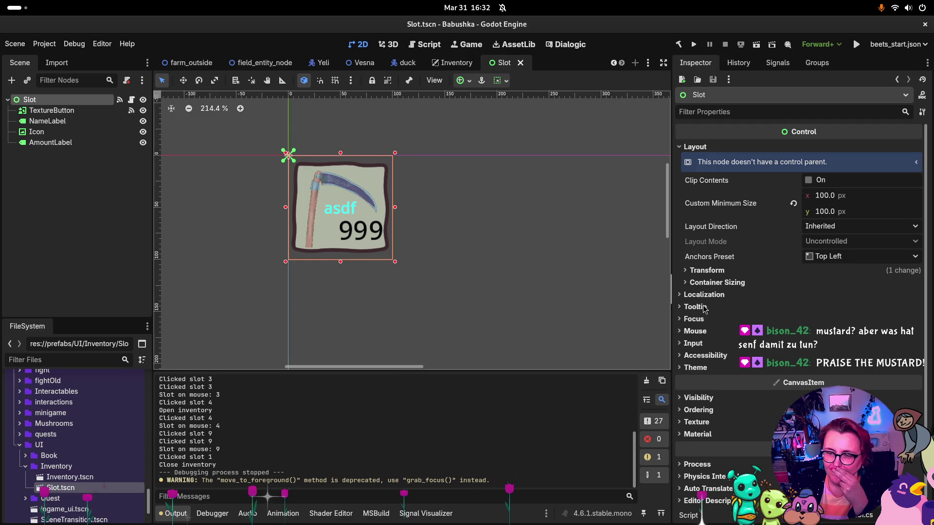
pyautogui.press('Down')
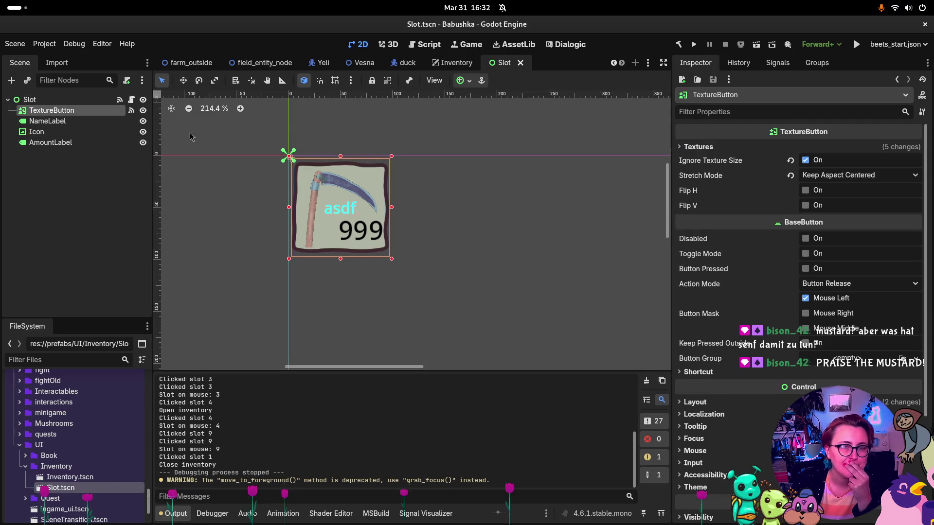
pyautogui.click(708, 148)
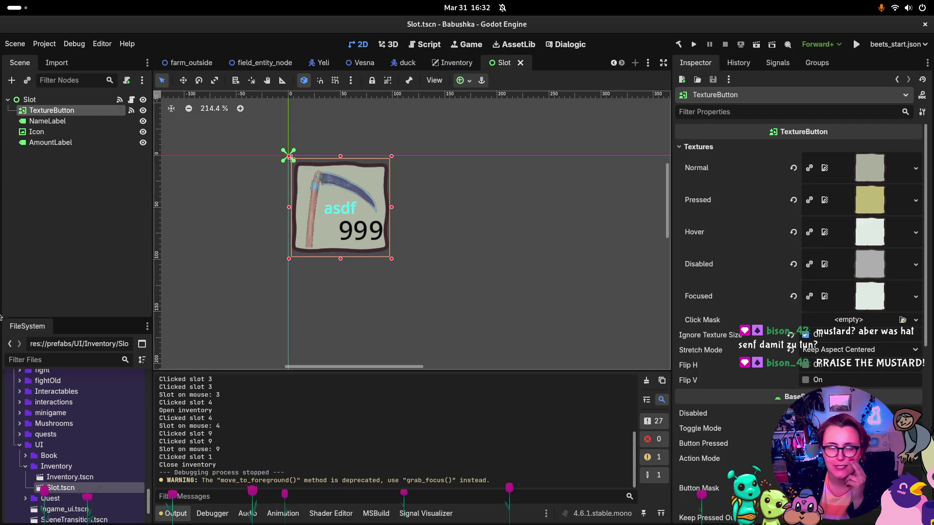
pyautogui.scroll(5, 96, 441)
pyautogui.scroll(-15, 95, 440)
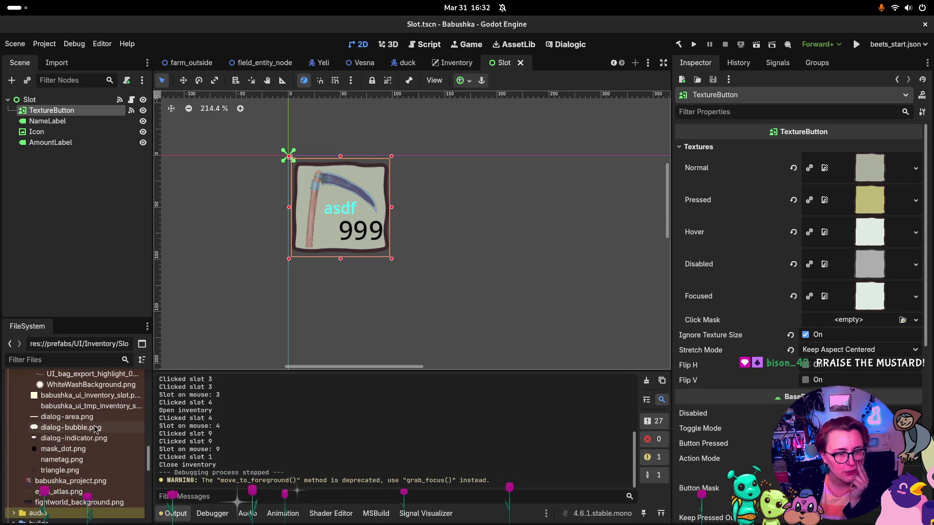
pyautogui.scroll(5, 98, 422)
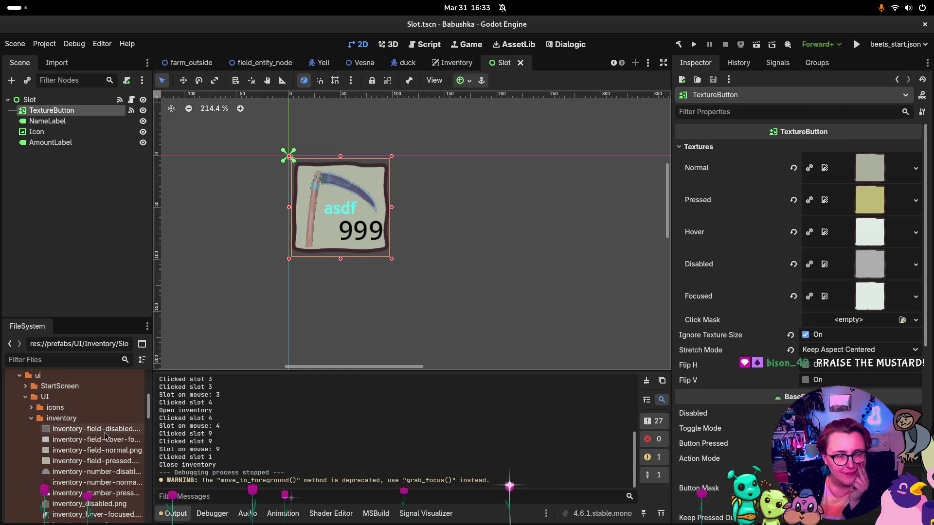
pyautogui.moveTo(105, 434)
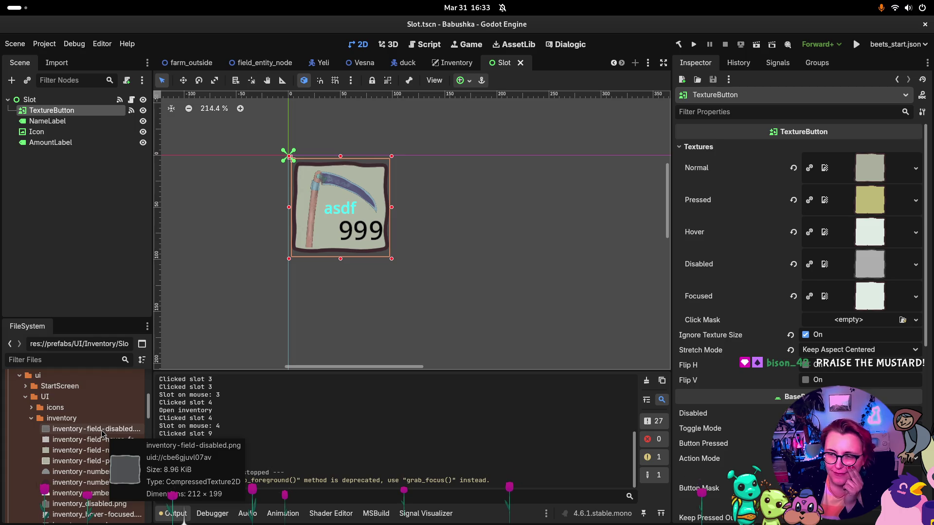
# Step: Assign the inventory-field disabled, hover-focused (hover and focused), normal and pressed PNGs to the TextureButton
pyautogui.moveTo(102, 434)
pyautogui.mouseDown()
pyautogui.moveTo(904, 297)
pyautogui.moveTo(900, 271)
pyautogui.moveTo(871, 265)
pyautogui.mouseUp()
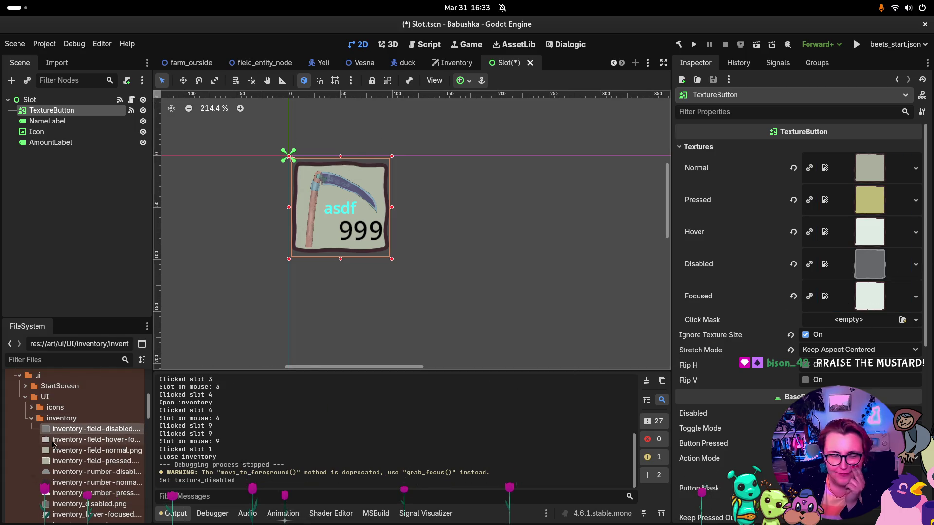
pyautogui.moveTo(72, 445)
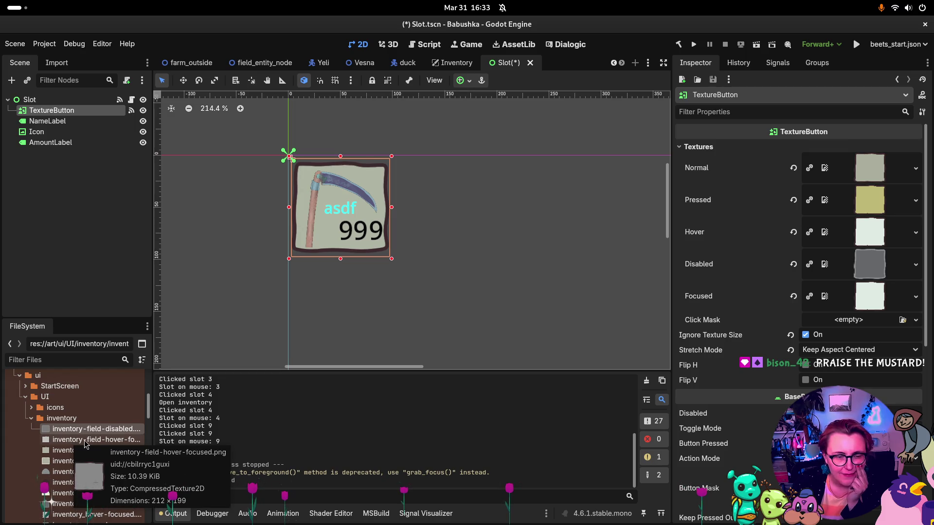
pyautogui.moveTo(90, 430)
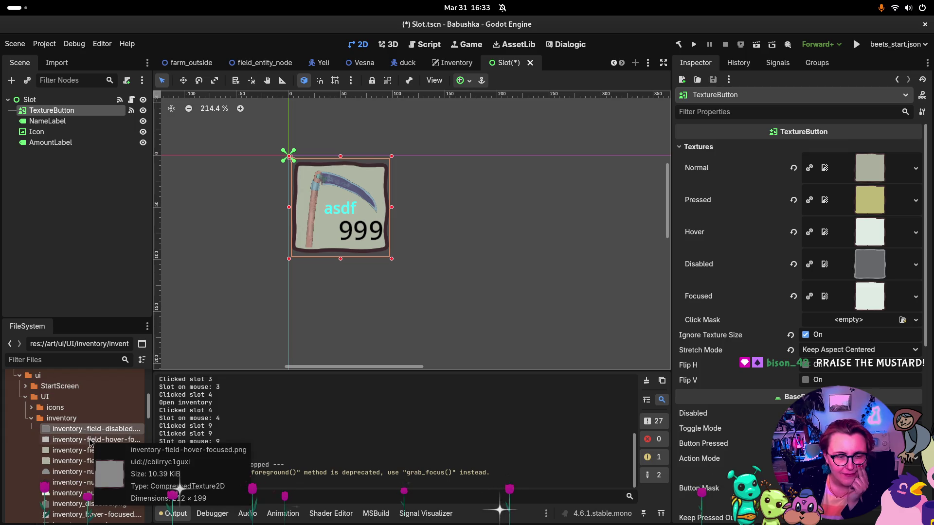
pyautogui.moveTo(89, 441)
pyautogui.mouseDown()
pyautogui.moveTo(797, 273)
pyautogui.moveTo(890, 230)
pyautogui.moveTo(870, 232)
pyautogui.mouseUp()
pyautogui.moveTo(111, 439)
pyautogui.mouseDown()
pyautogui.moveTo(899, 298)
pyautogui.moveTo(884, 300)
pyautogui.mouseUp()
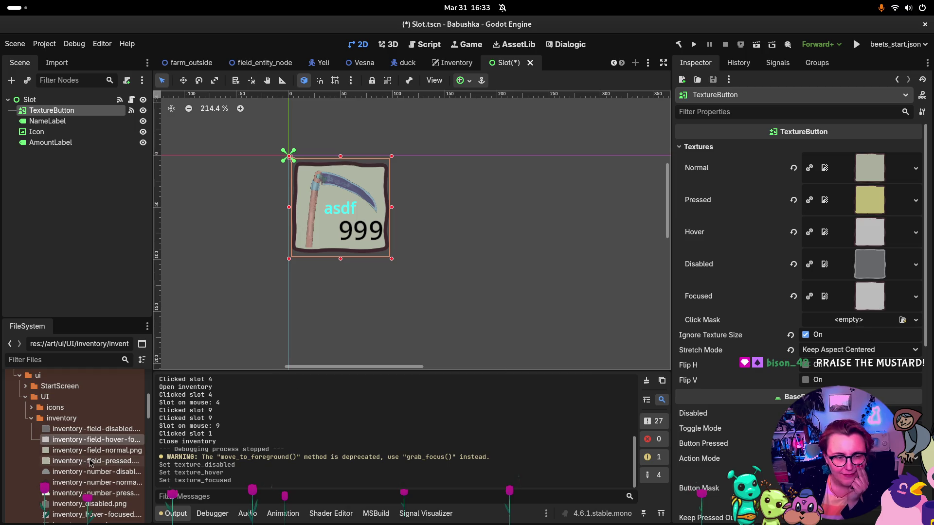
pyautogui.moveTo(87, 450)
pyautogui.mouseDown()
pyautogui.moveTo(336, 381)
pyautogui.moveTo(841, 167)
pyautogui.moveTo(858, 178)
pyautogui.mouseUp()
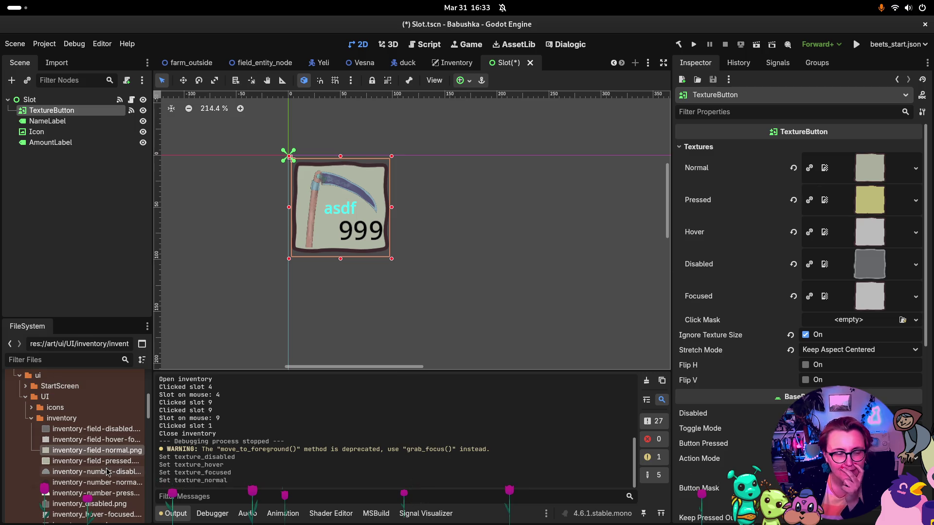
pyautogui.moveTo(98, 464)
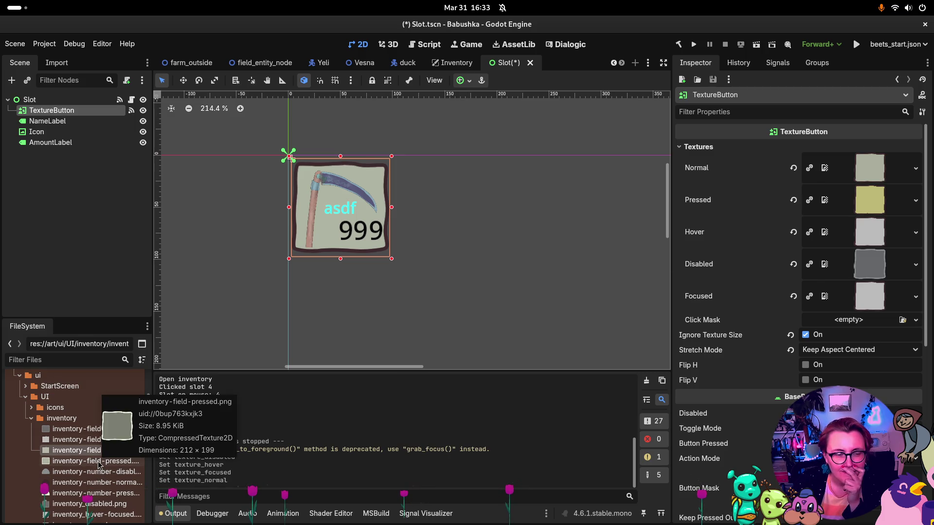
pyautogui.moveTo(98, 465); pyautogui.dragTo(870, 207)
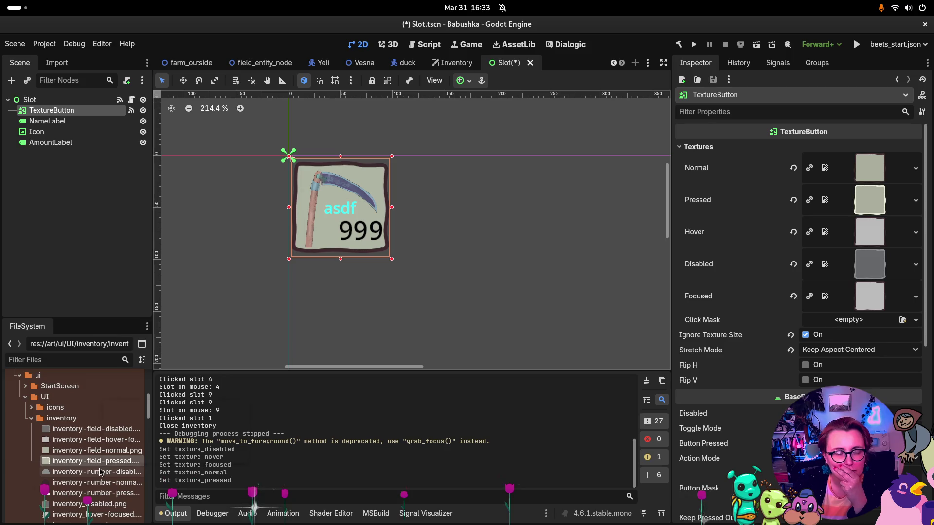
# Step: Check the AmountLabel, NameLabel and Icon nodes, then save Slot.tscn
pyautogui.click(85, 142)
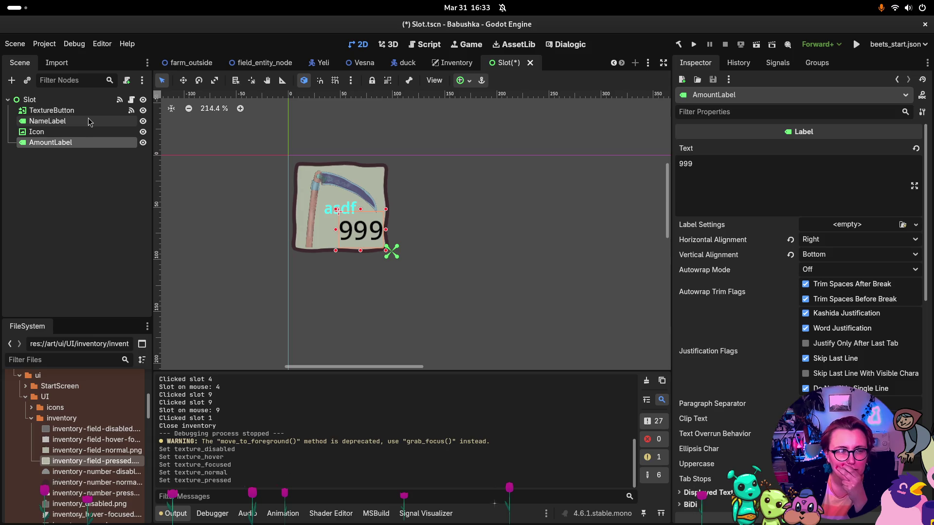
pyautogui.click(89, 121)
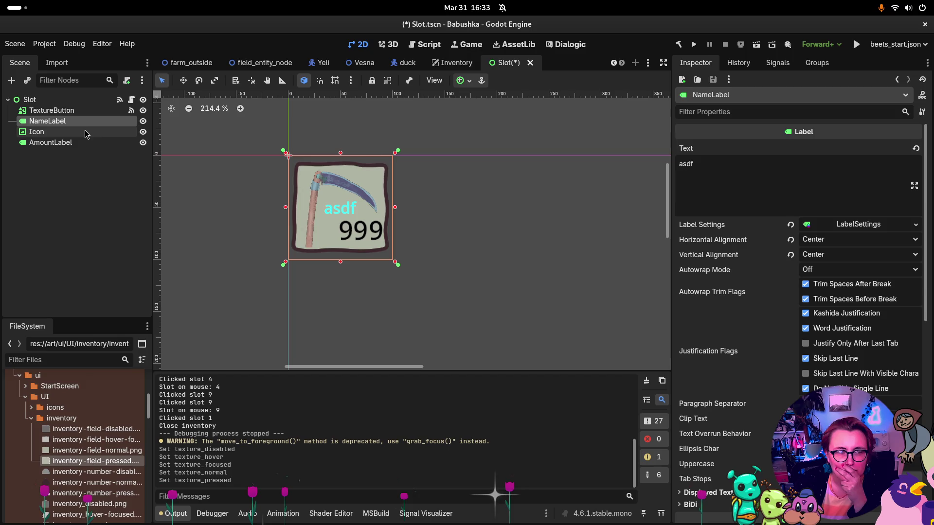
pyautogui.click(85, 132)
pyautogui.click(79, 473)
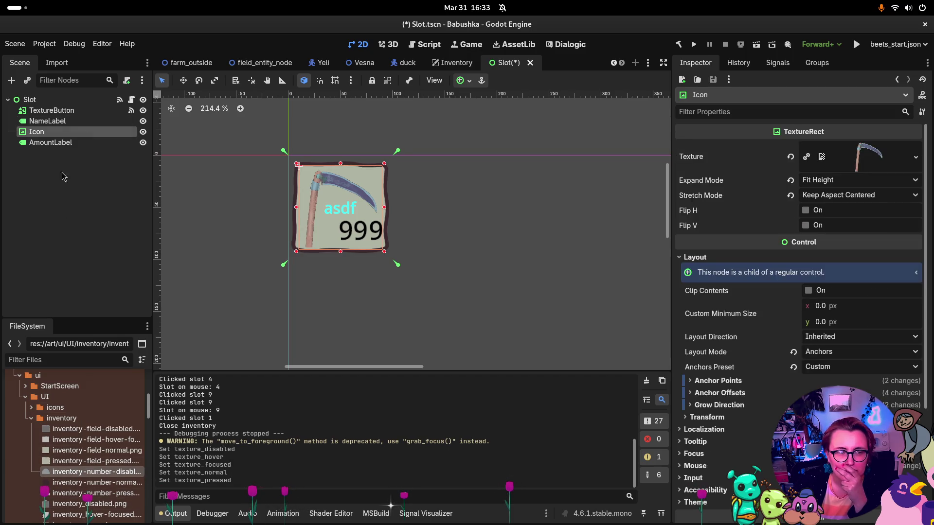
pyautogui.scroll(-3, 93, 462)
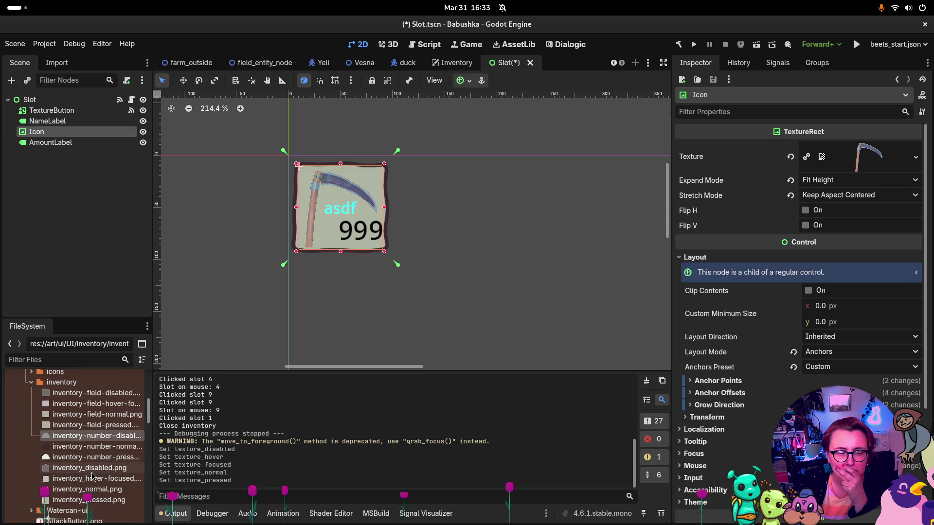
pyautogui.moveTo(94, 471)
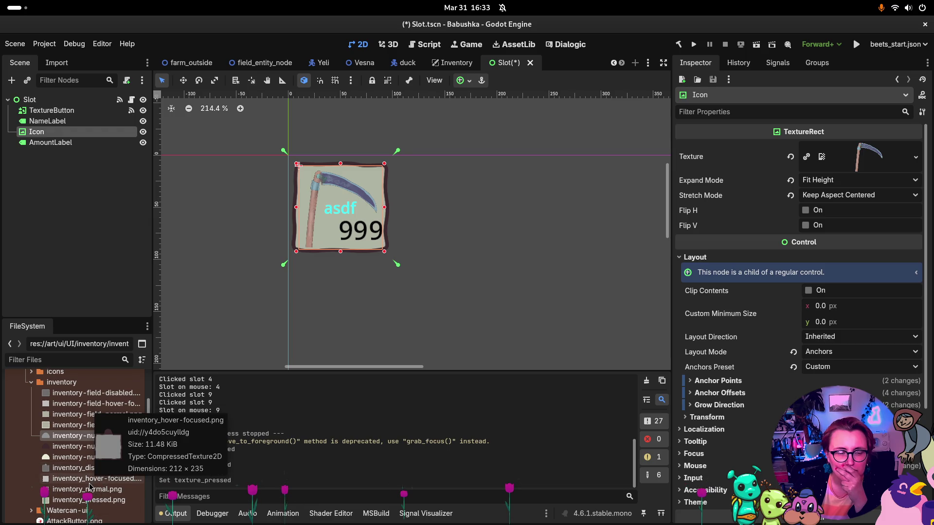
pyautogui.moveTo(94, 502)
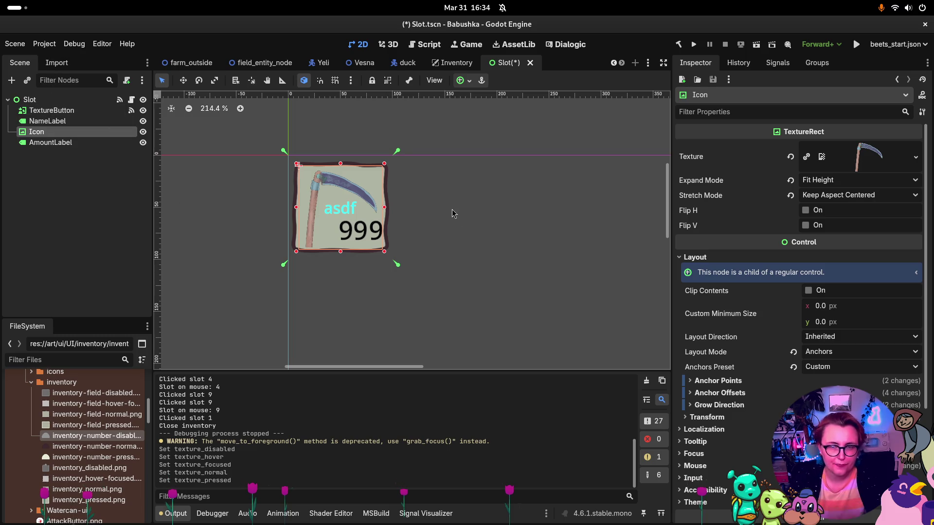
pyautogui.hotkey('ctrl', 's')
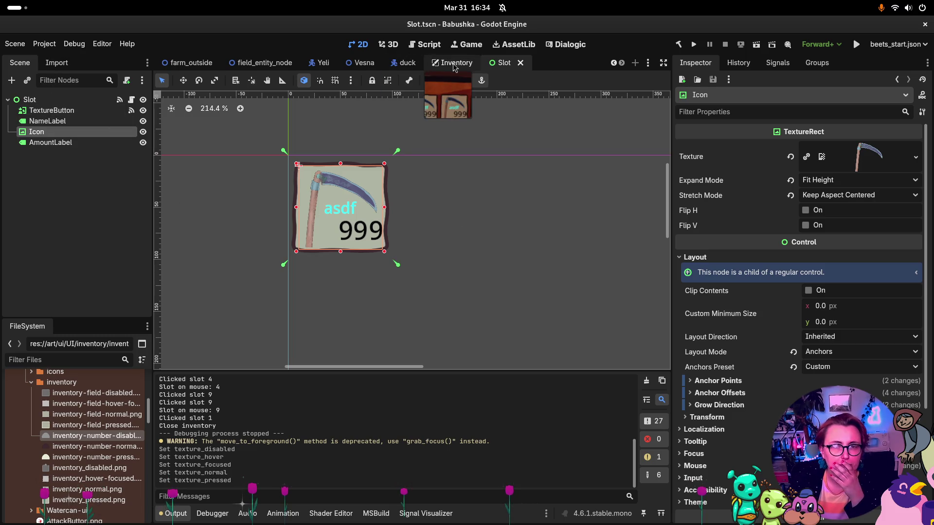
# Step: In Inventory.tscn, inspect the first Slot's Number label text and alignment, then reselect the Slot
pyautogui.click(455, 62)
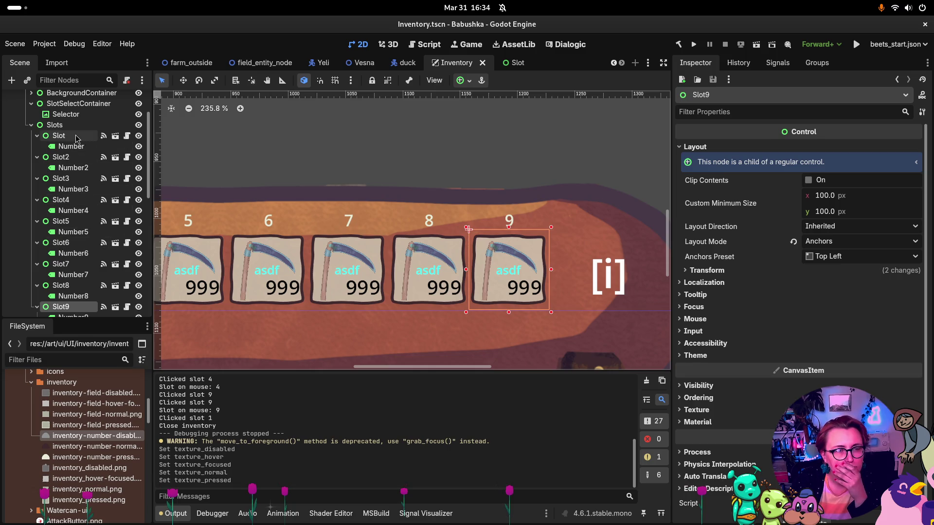
pyautogui.click(76, 138)
pyautogui.click(81, 147)
pyautogui.click(83, 148)
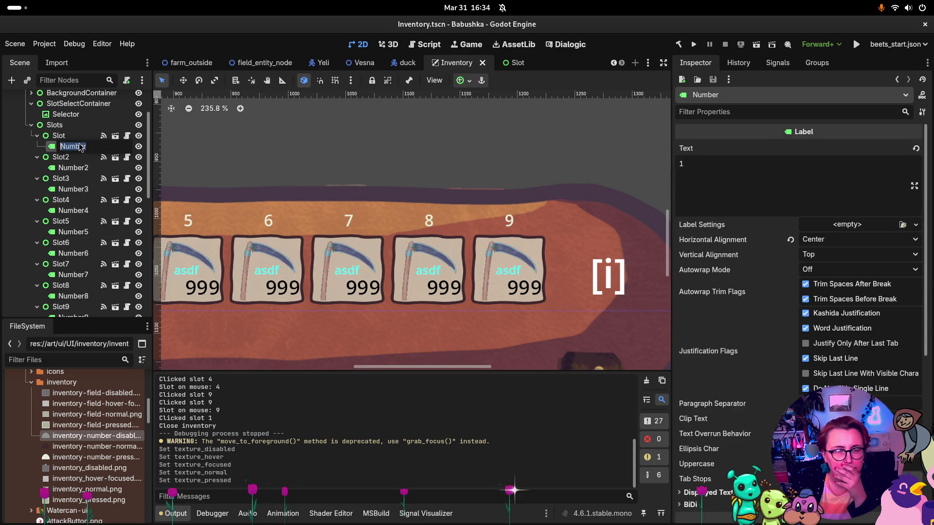
pyautogui.click(58, 136)
pyautogui.doubleClick(49, 149)
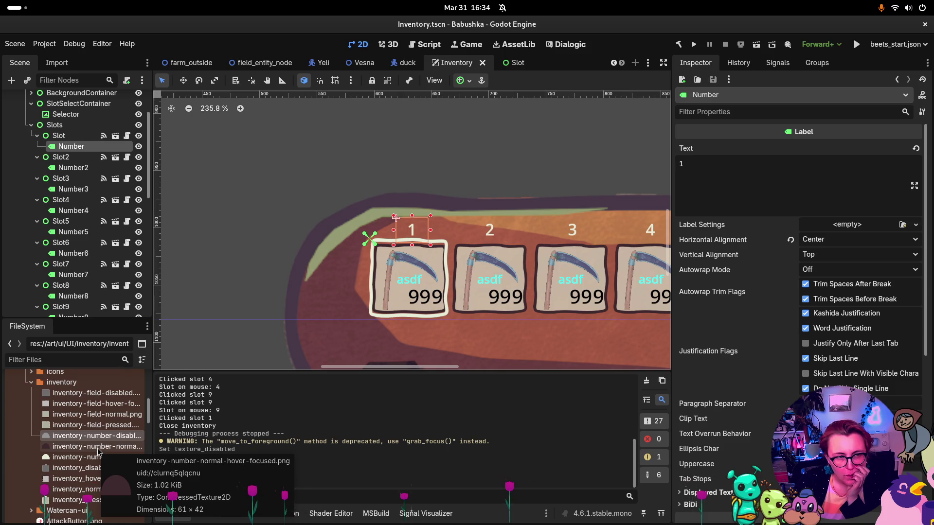
pyautogui.click(65, 138)
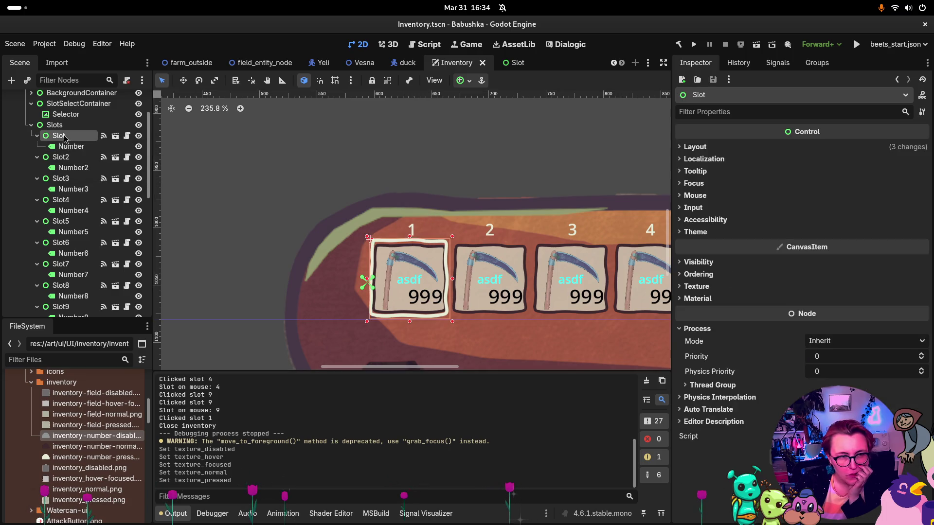
# Step: Enable Editable Children on the first Slot and expand its TextureButton's Textures
pyautogui.rightClick(55, 138)
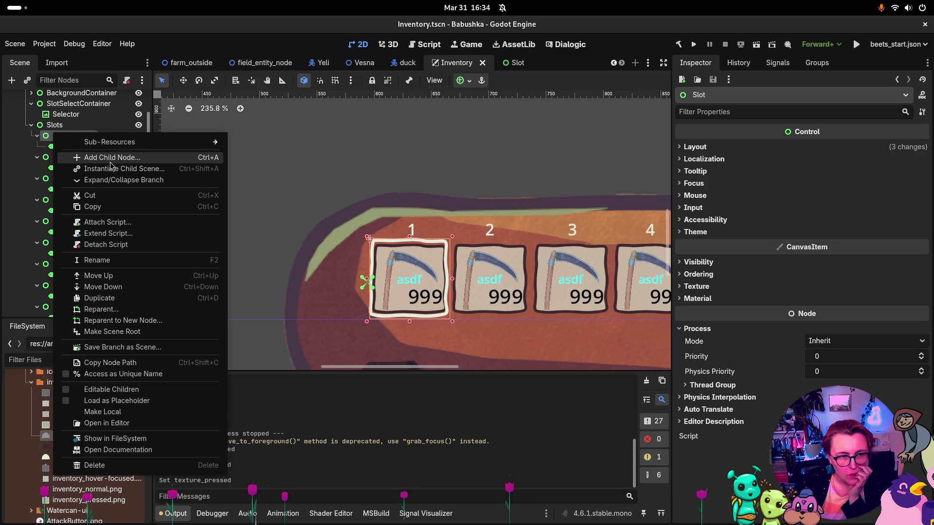
pyautogui.click(111, 389)
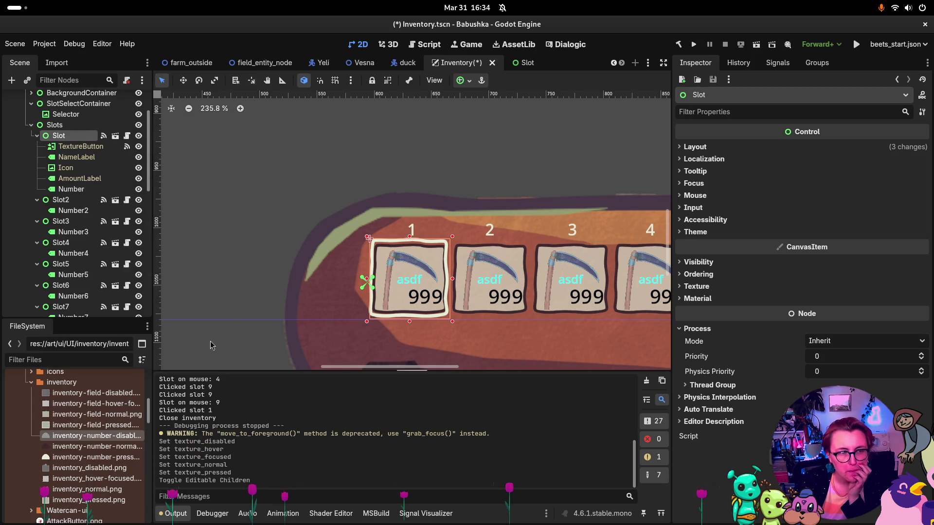
pyautogui.click(102, 146)
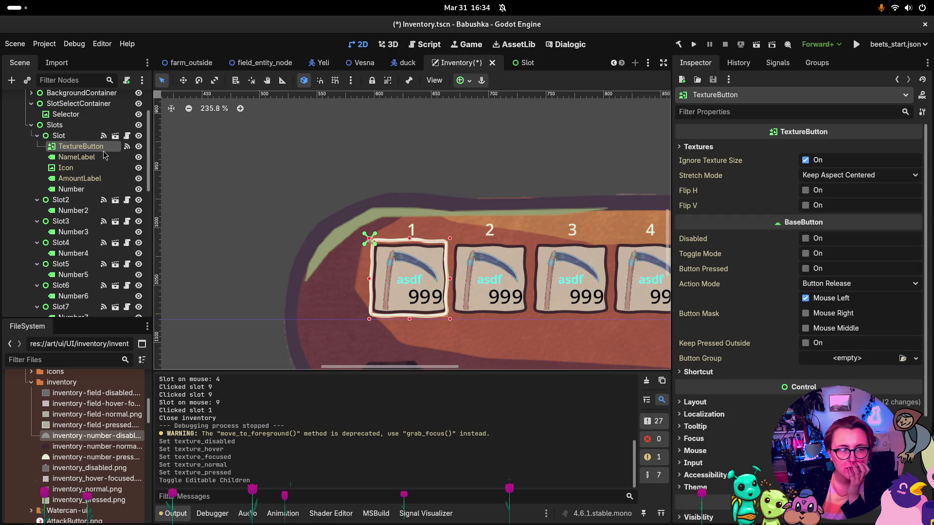
pyautogui.click(695, 147)
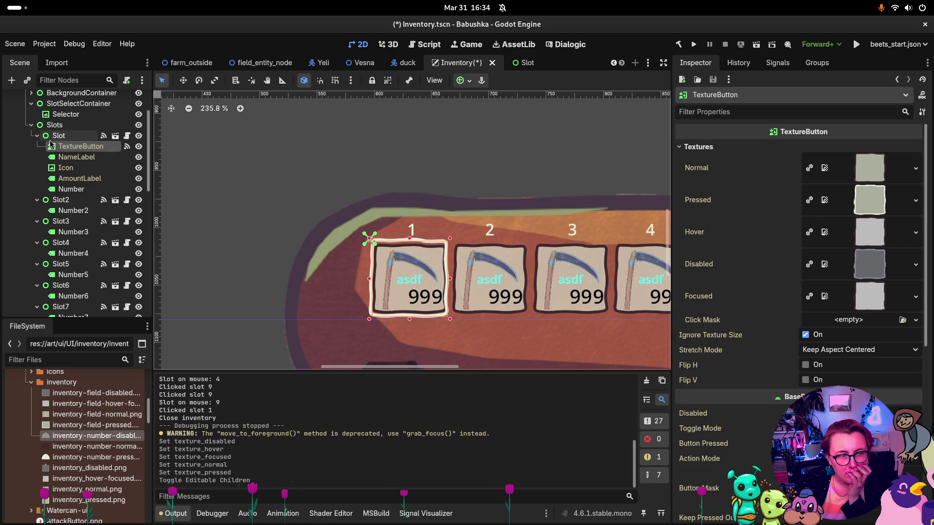
pyautogui.scroll(-8, 53, 146)
pyautogui.scroll(6, 63, 153)
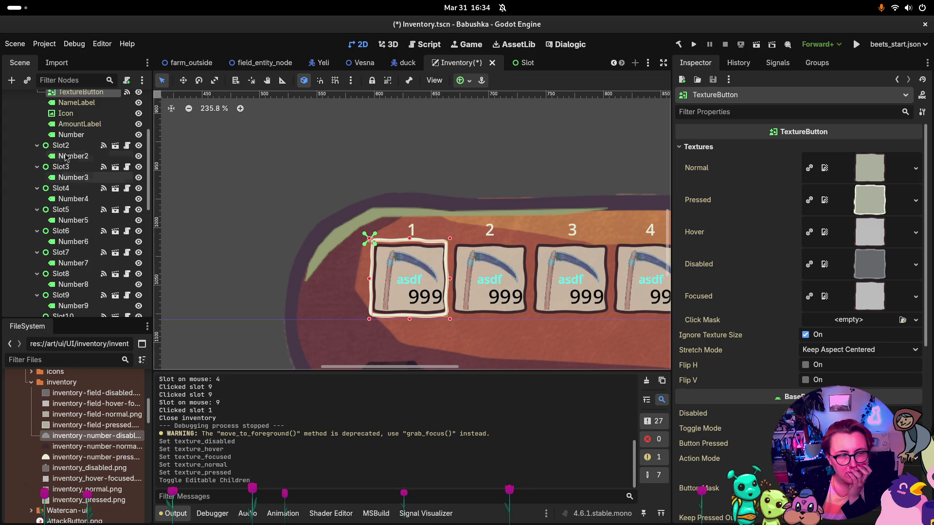
pyautogui.scroll(4, 65, 157)
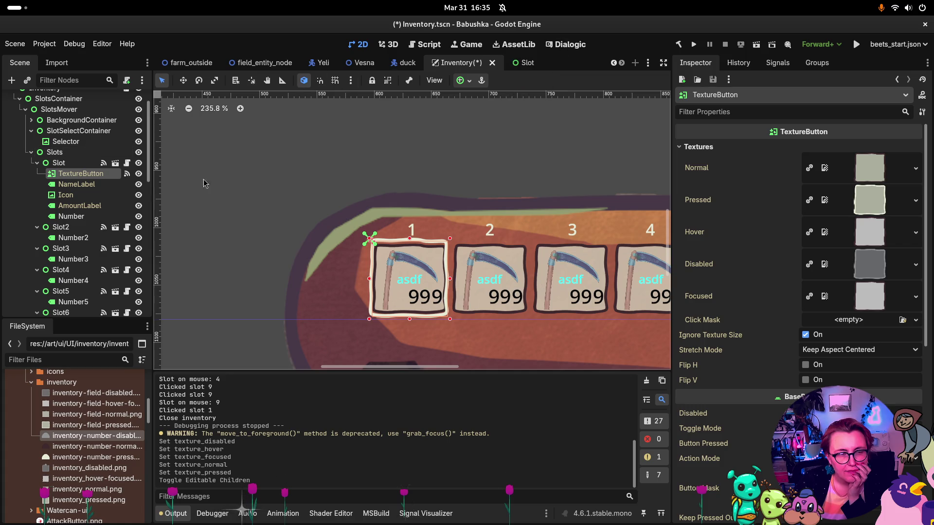
# Step: Turn off Editable Children for the first Slot and confirm
pyautogui.rightClick(59, 165)
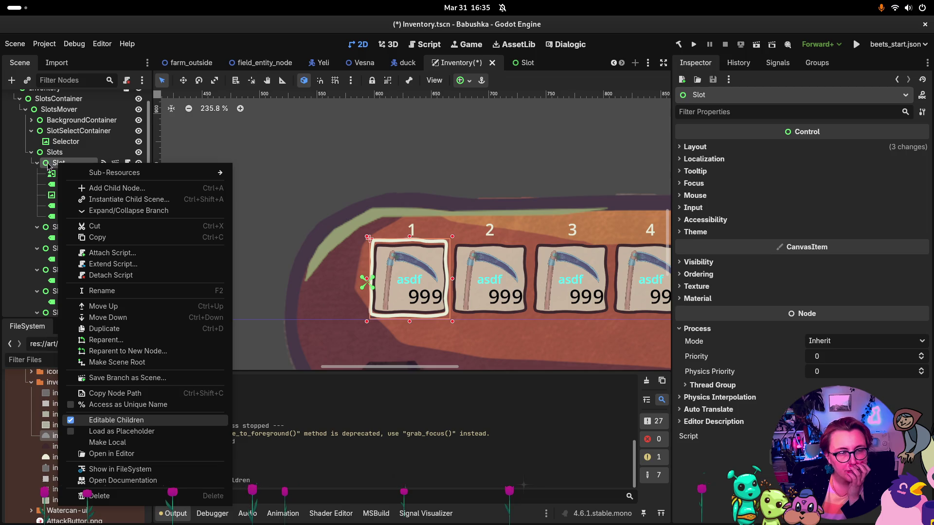
pyautogui.press('Return')
pyautogui.click(559, 275)
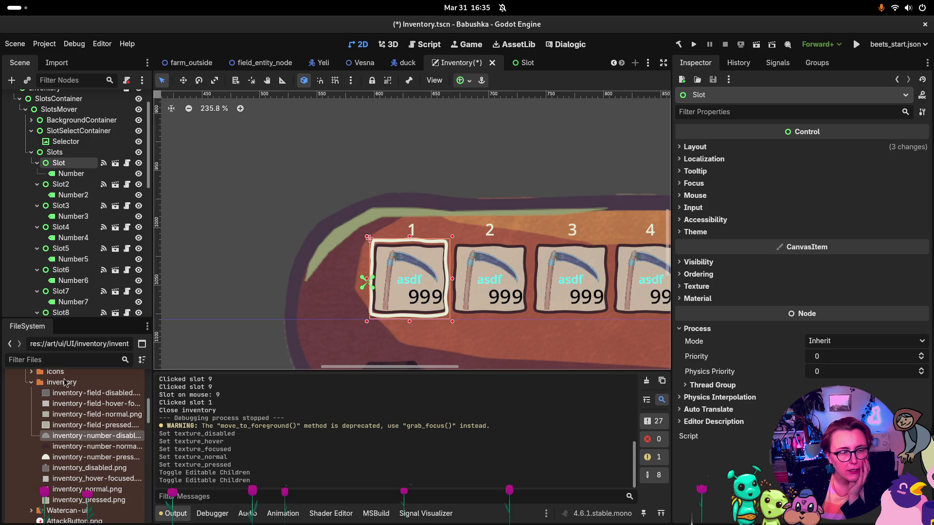
# Step: Create a New Inherited Scene from prefabs/UI/Inventory/Slot.tscn
pyautogui.scroll(10, 82, 410)
pyautogui.scroll(-5, 83, 411)
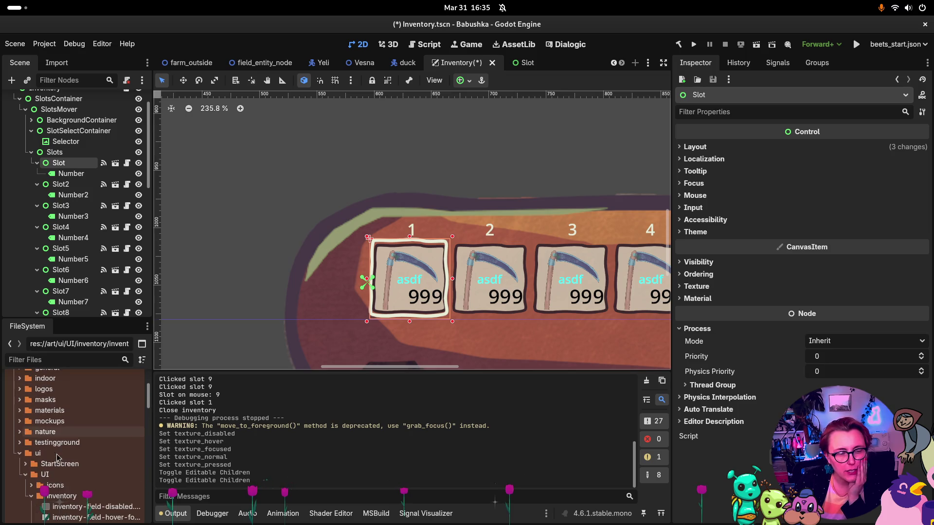
pyautogui.scroll(-5, 35, 424)
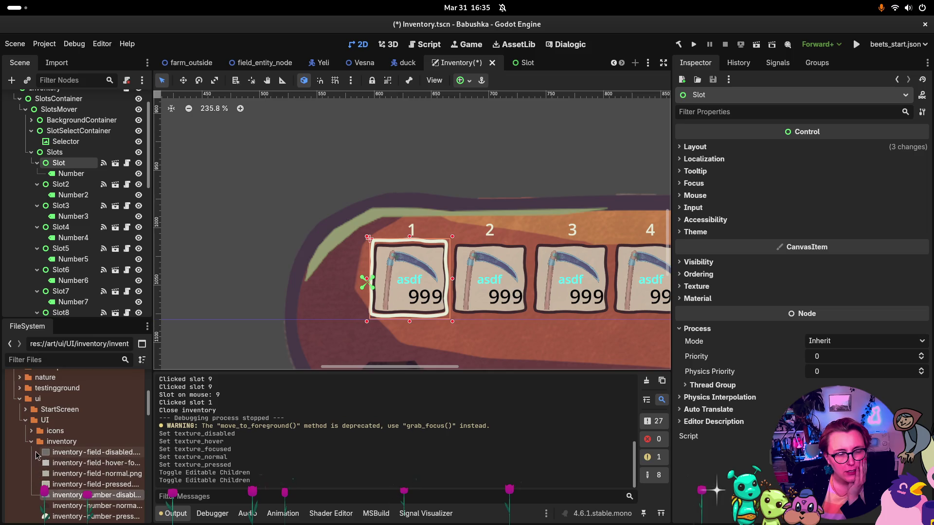
pyautogui.scroll(-10, 35, 425)
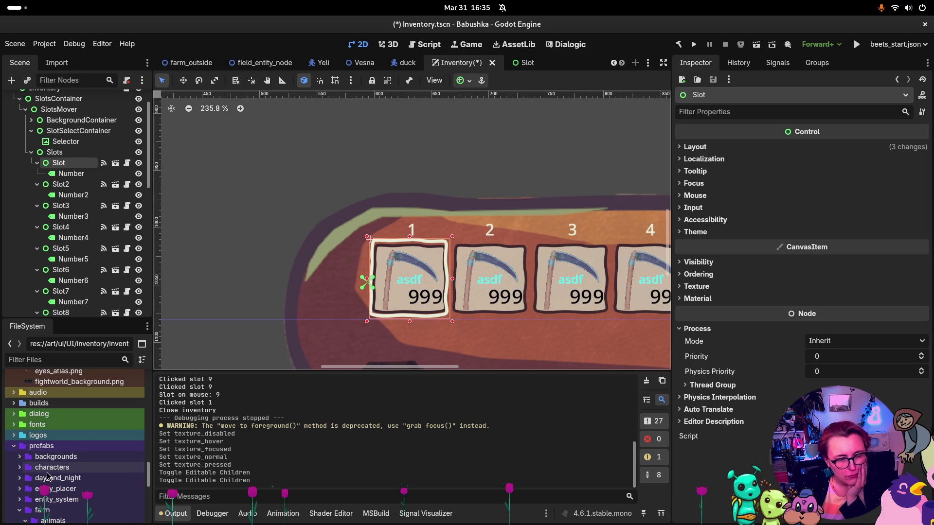
pyautogui.scroll(-4, 44, 462)
pyautogui.scroll(-6, 41, 467)
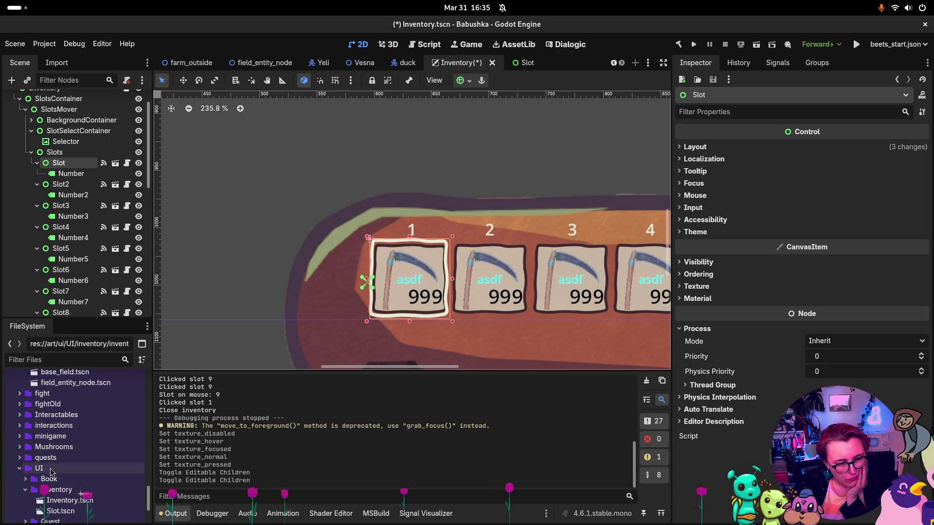
pyautogui.rightClick(59, 441)
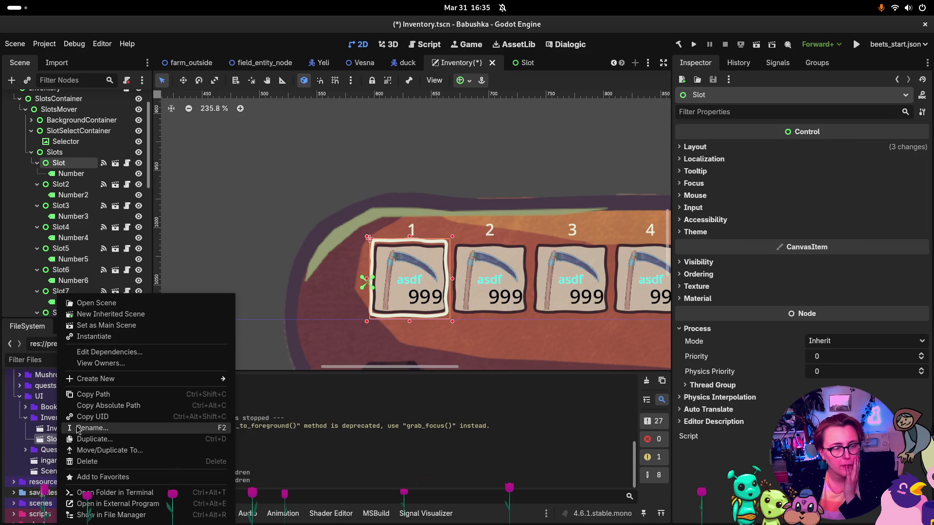
pyautogui.click(150, 315)
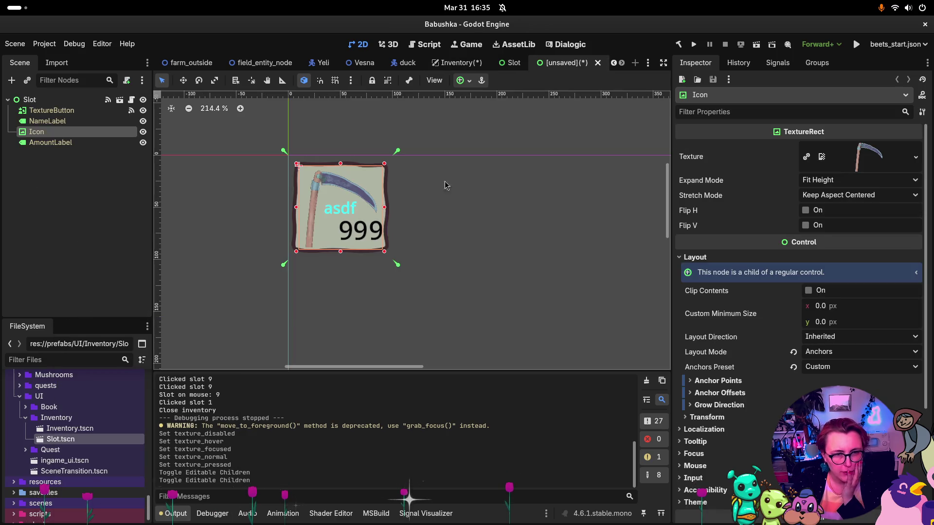
# Step: Rename the inherited scene's root node to TopSlot
pyautogui.click(49, 99)
pyautogui.click(54, 100)
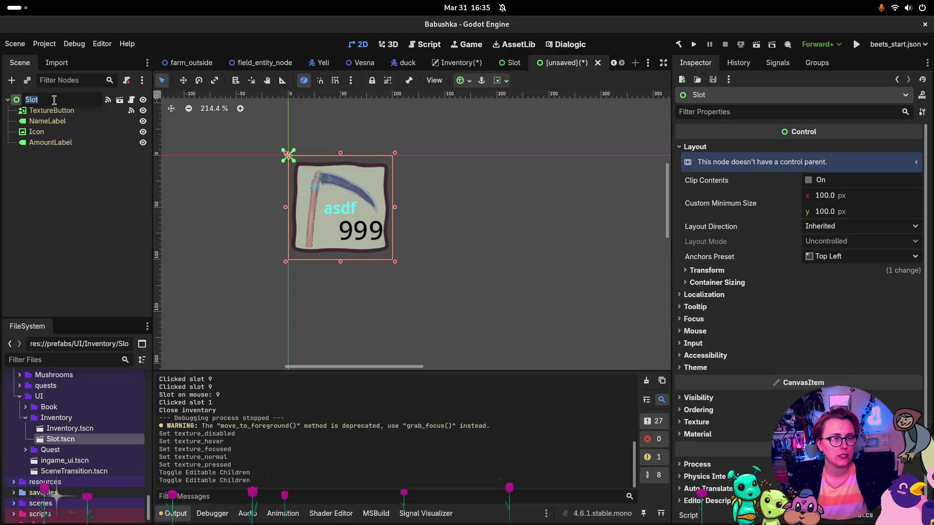
pyautogui.write('Top')
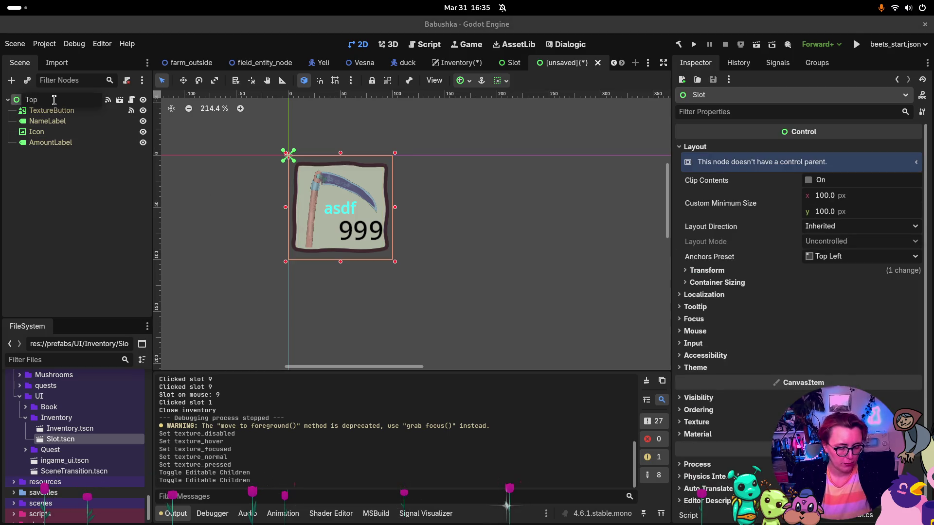
pyautogui.press('Return')
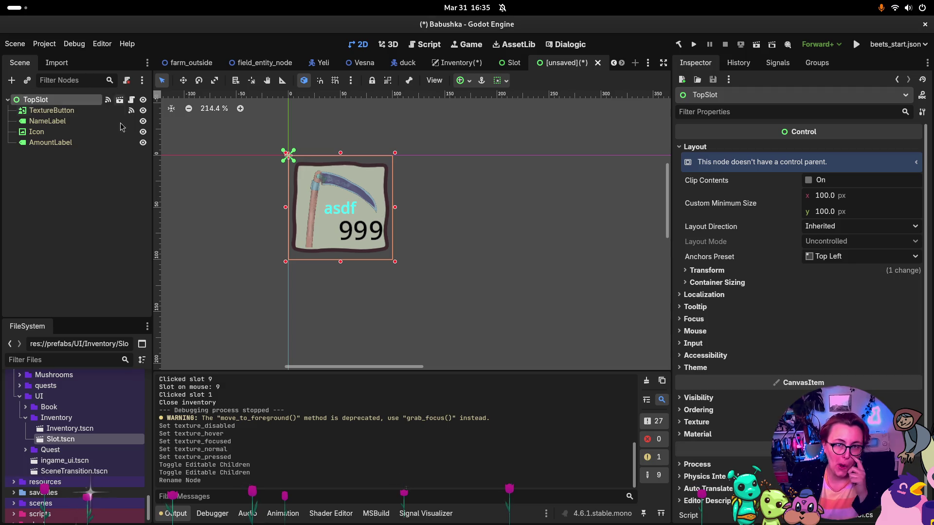
# Step: Drag inventory disabled, hover-focused and normal PNGs onto the TextureButton's texture slots
pyautogui.click(60, 113)
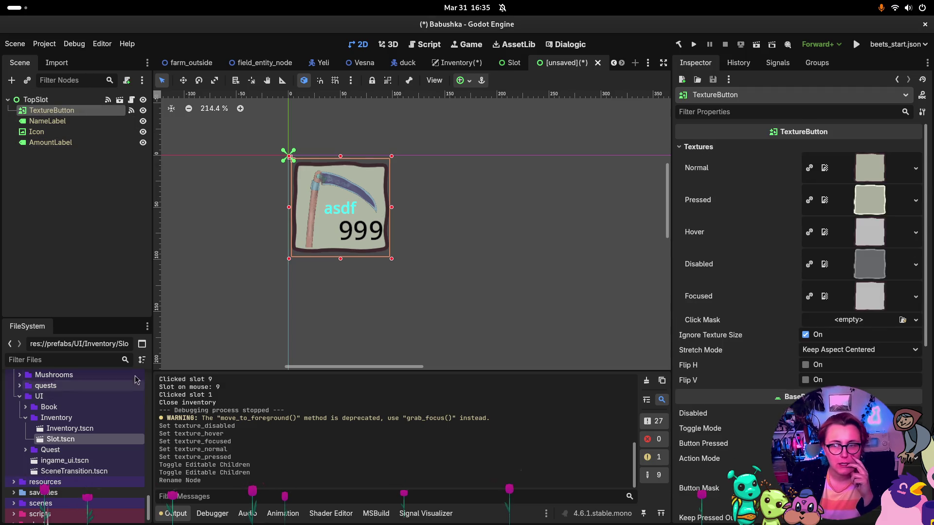
pyautogui.scroll(10, 72, 460)
pyautogui.scroll(-15, 73, 460)
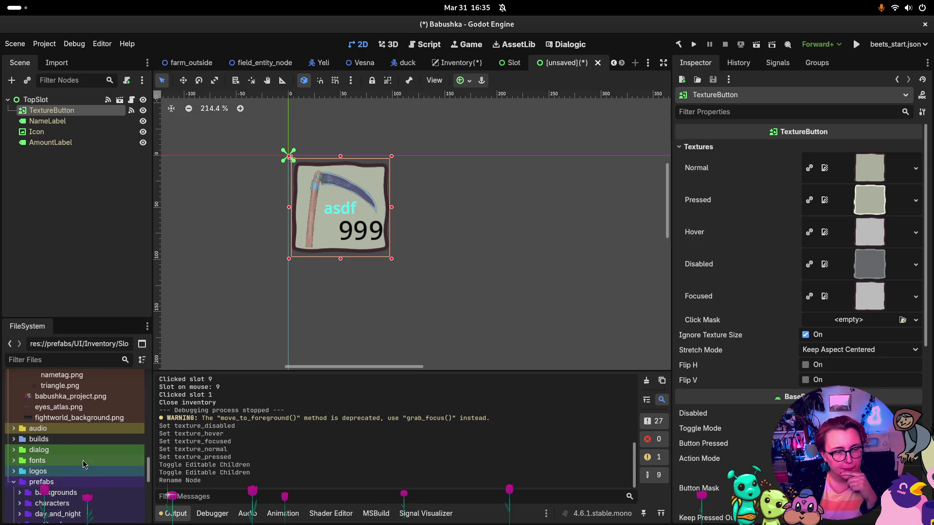
pyautogui.scroll(10, 83, 457)
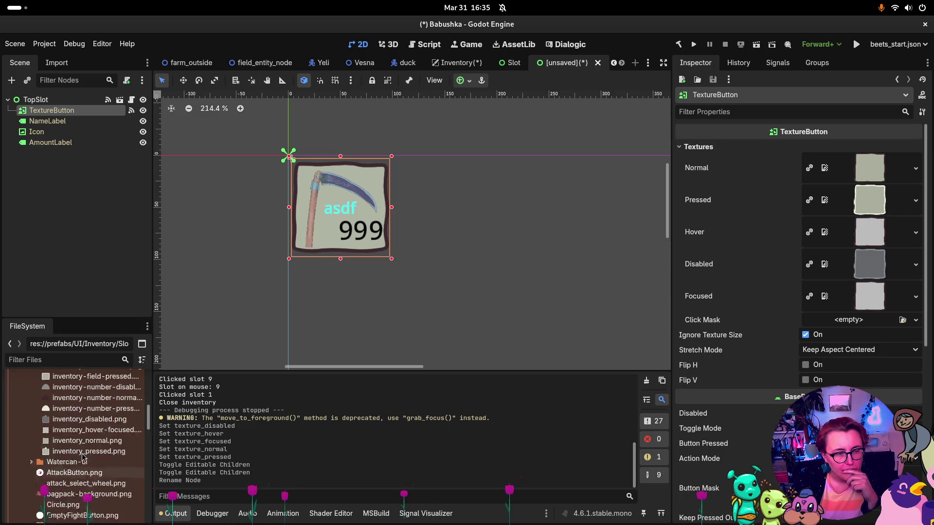
pyautogui.scroll(-4, 89, 461)
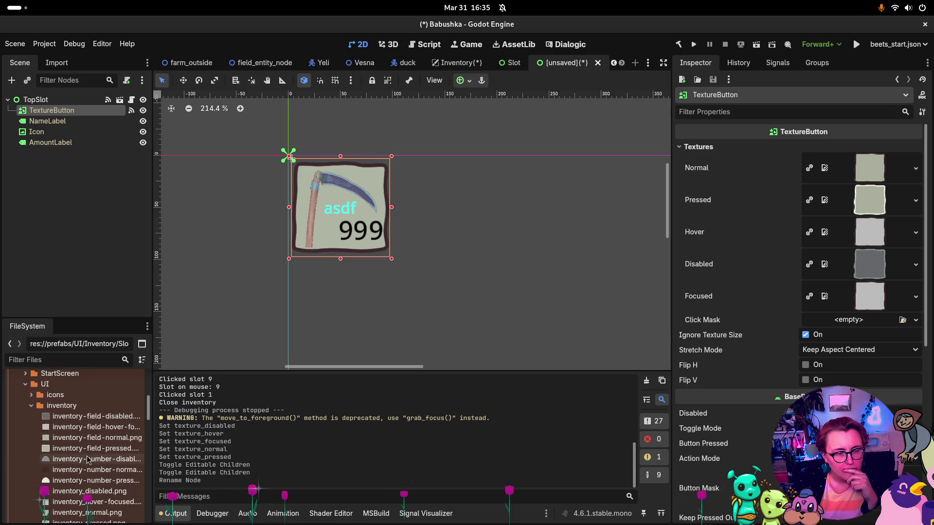
pyautogui.moveTo(89, 455)
pyautogui.mouseDown()
pyautogui.moveTo(917, 271)
pyautogui.moveTo(875, 268)
pyautogui.mouseUp()
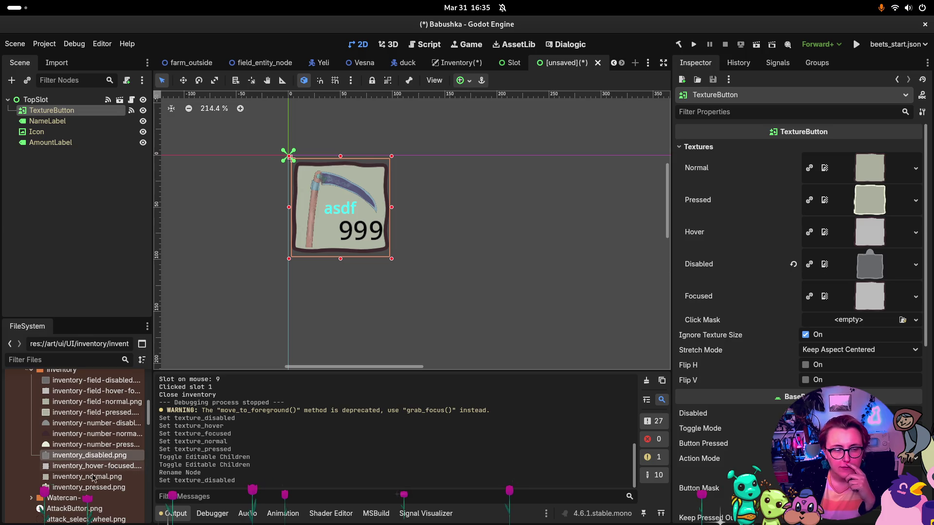
pyautogui.moveTo(93, 465)
pyautogui.mouseDown()
pyautogui.moveTo(146, 437)
pyautogui.moveTo(853, 258)
pyautogui.moveTo(851, 189)
pyautogui.moveTo(849, 297)
pyautogui.mouseUp()
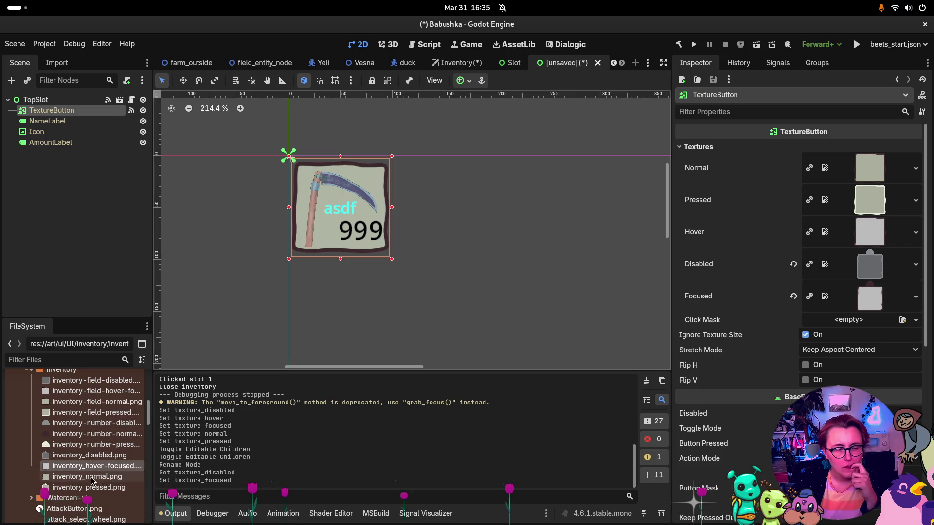
pyautogui.moveTo(97, 466)
pyautogui.mouseDown()
pyautogui.moveTo(836, 253)
pyautogui.moveTo(856, 229)
pyautogui.mouseUp()
pyautogui.moveTo(87, 477)
pyautogui.mouseDown()
pyautogui.moveTo(107, 479)
pyautogui.moveTo(745, 206)
pyautogui.moveTo(870, 170)
pyautogui.mouseUp()
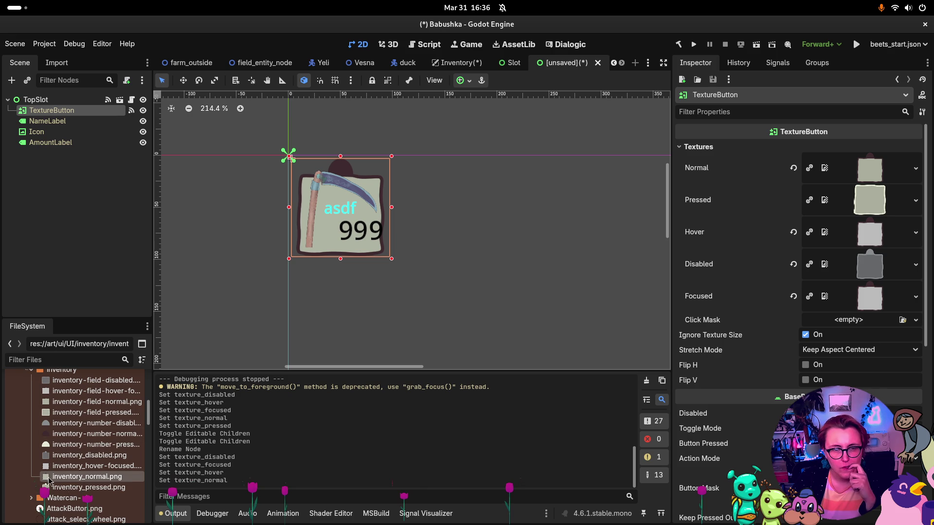
pyautogui.moveTo(50, 483)
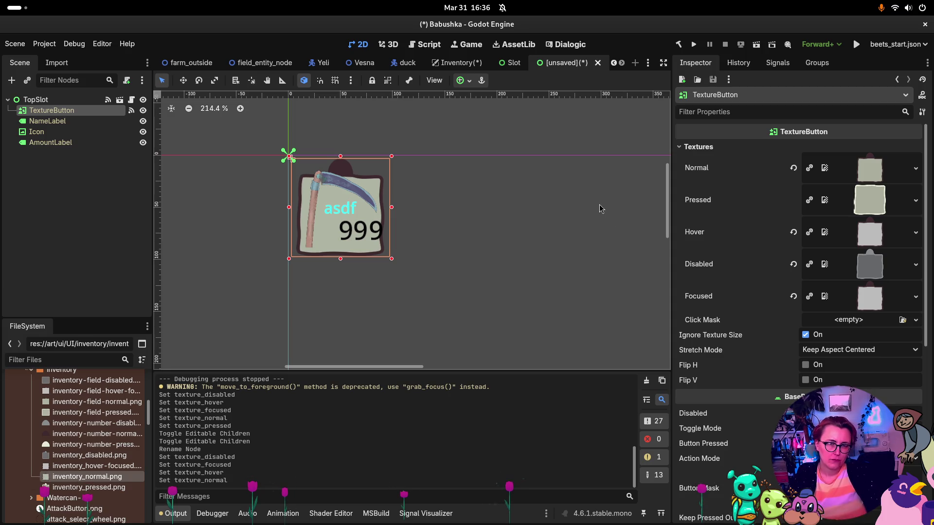
# Step: Undo the texture replacements so the TextureButton keeps the inherited Slot textures
pyautogui.hotkey('ctrl', 'z')
pyautogui.hotkey('ctrl', 'z')
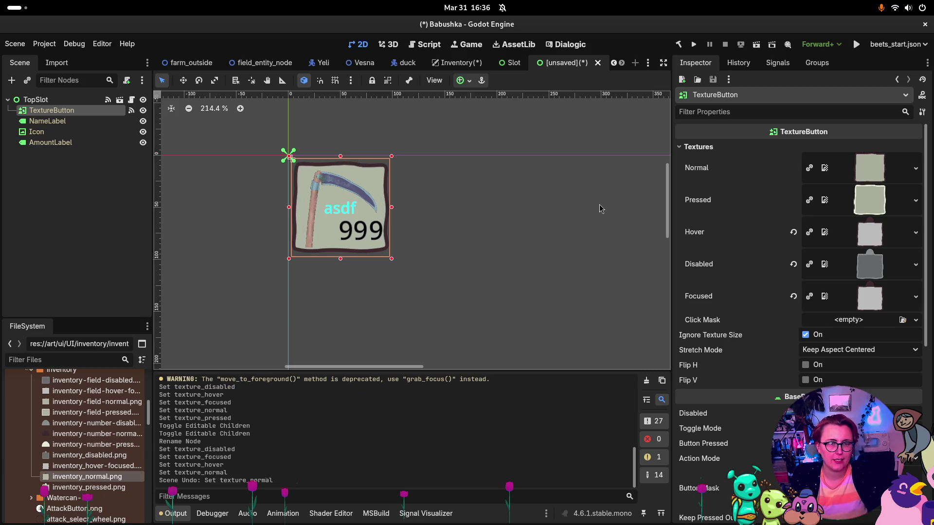
pyautogui.hotkey('ctrl', 'z')
pyautogui.hotkey('ctrl', 'z')
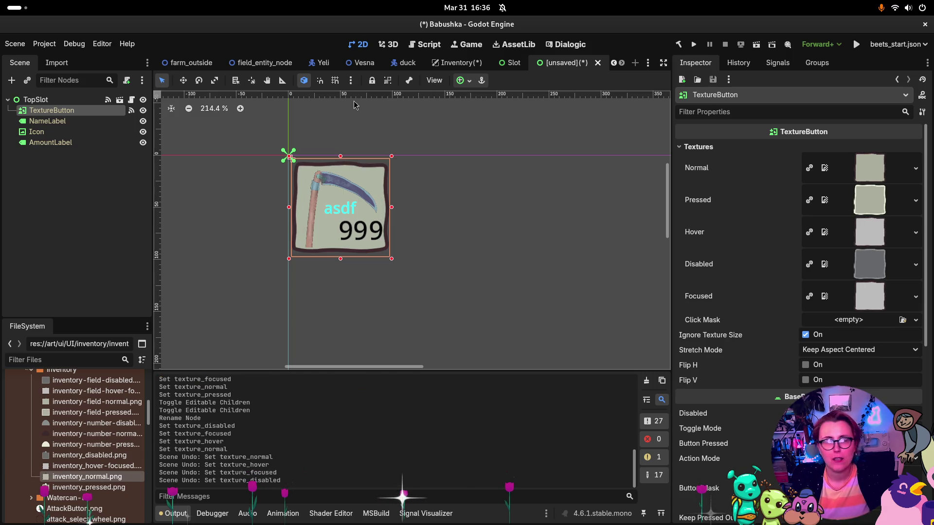
pyautogui.rightClick(57, 172)
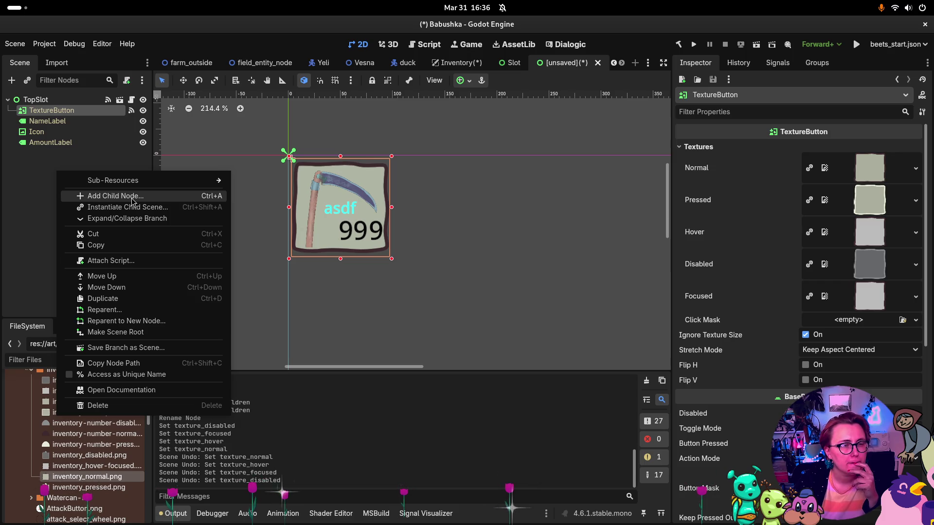
# Step: Search for an 'Amount' child node under TopSlot, then cancel without adding it
pyautogui.click(36, 99)
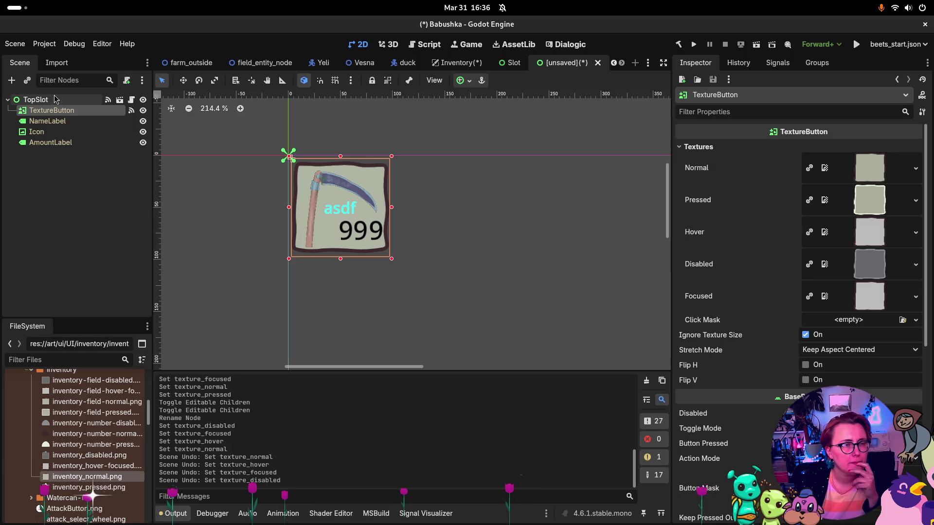
pyautogui.click(35, 99)
pyautogui.click(11, 80)
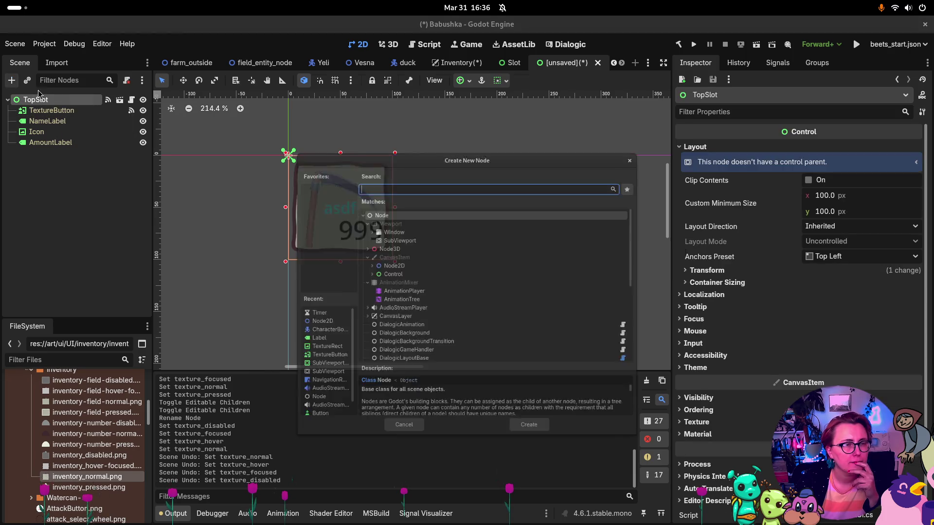
pyautogui.write('Amoub')
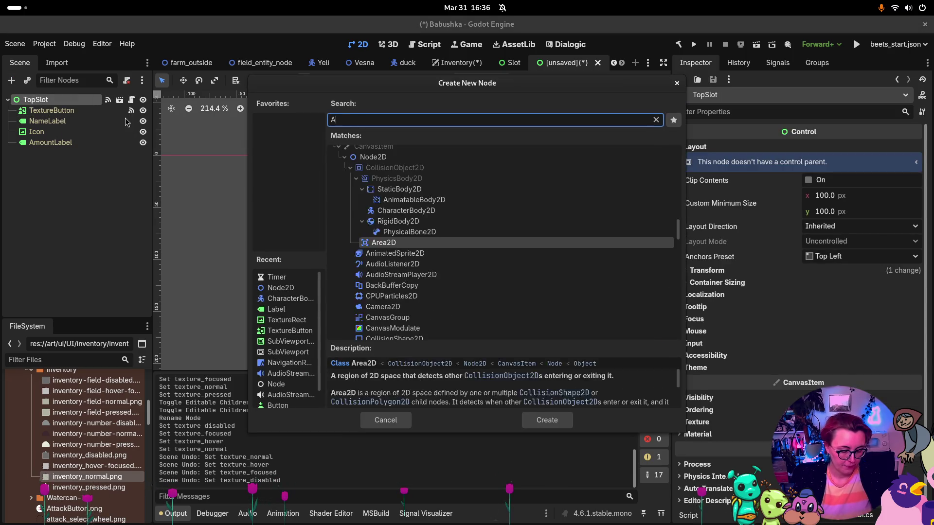
pyautogui.press('BackSpace')
pyautogui.write('nt')
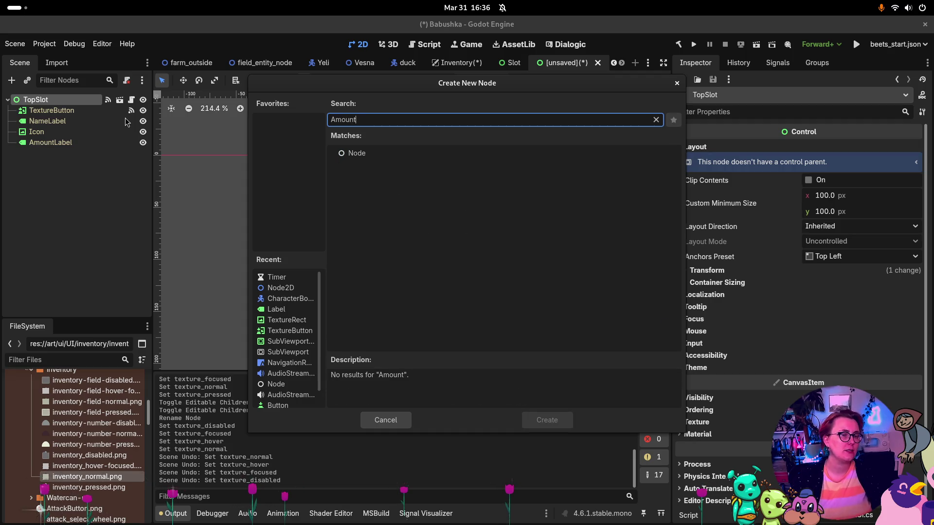
pyautogui.click(676, 79)
pyautogui.press('Down')
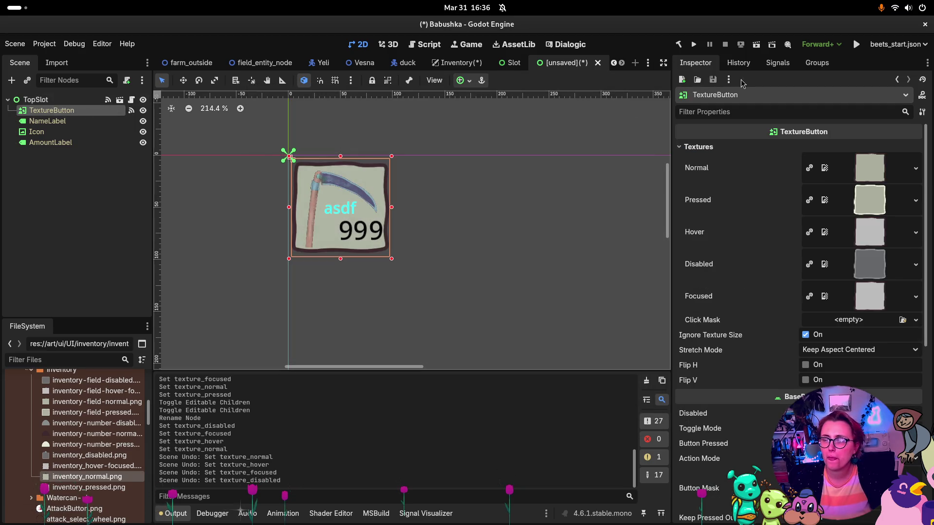
# Step: Show the TextureButton's signals, with button_down connected to OnSlotClicked
pyautogui.click(777, 63)
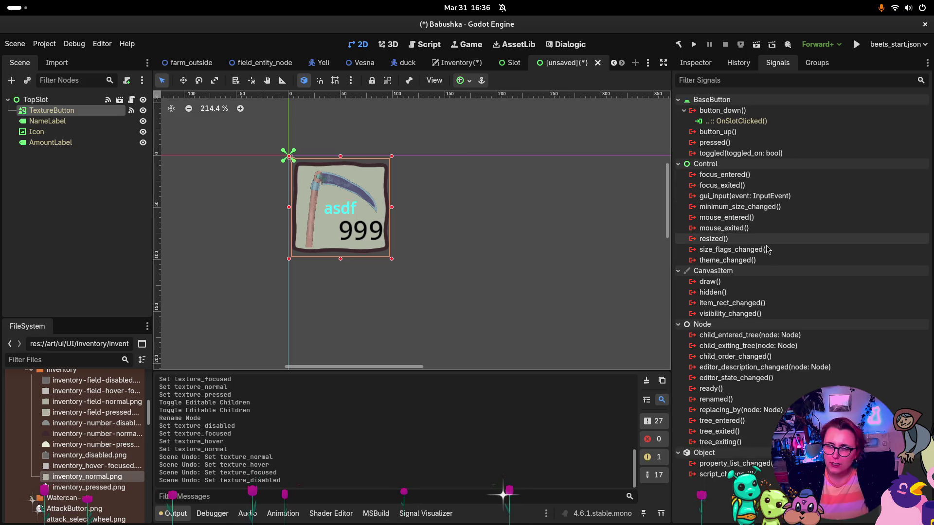
pyautogui.moveTo(787, 181)
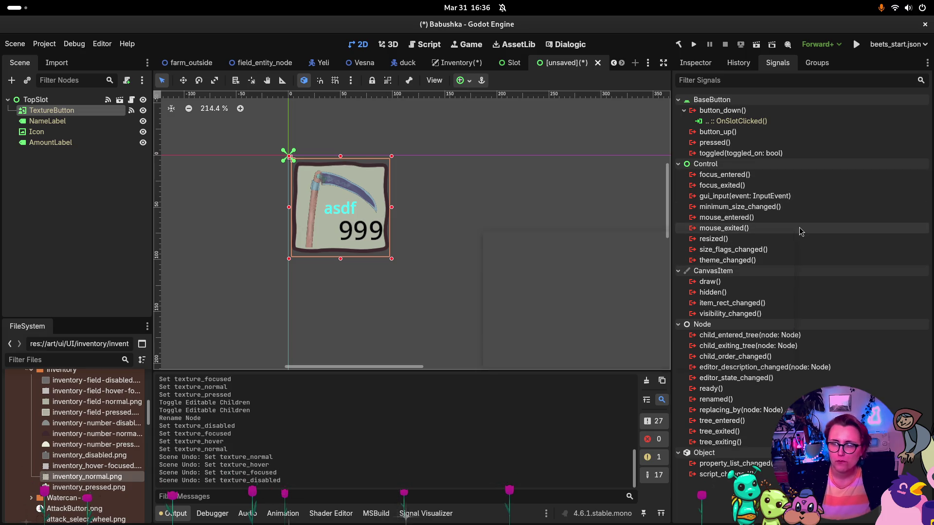
pyautogui.moveTo(801, 232)
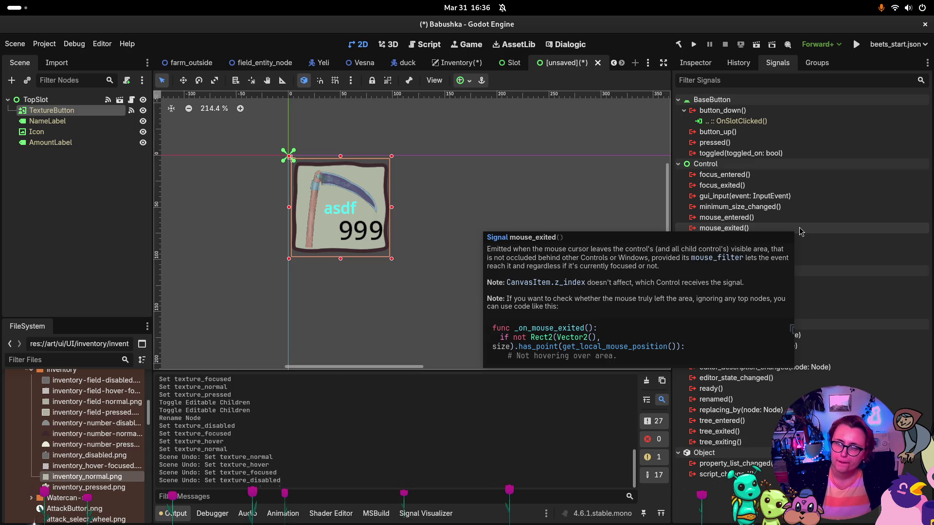
pyautogui.moveTo(790, 206)
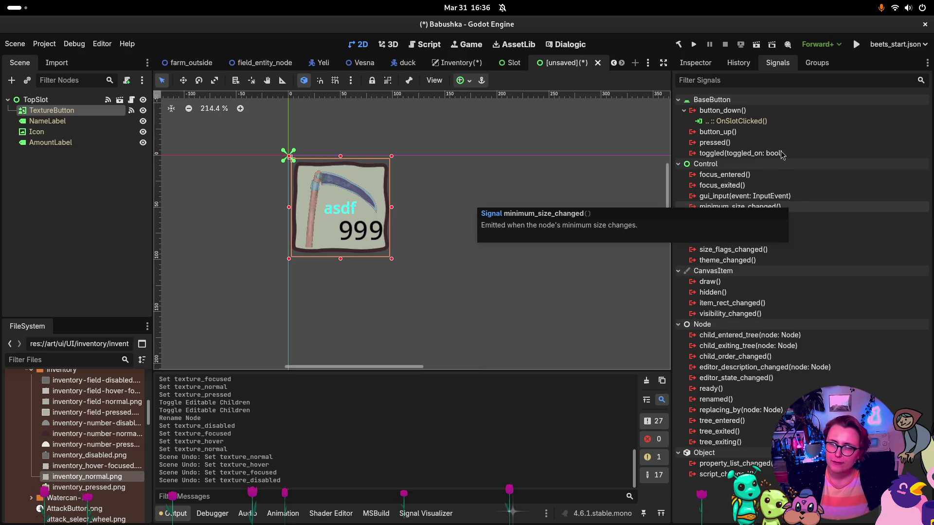
# Step: Add a TextureRect child node under TopSlot
pyautogui.click(695, 62)
pyautogui.click(29, 190)
pyautogui.rightClick(33, 177)
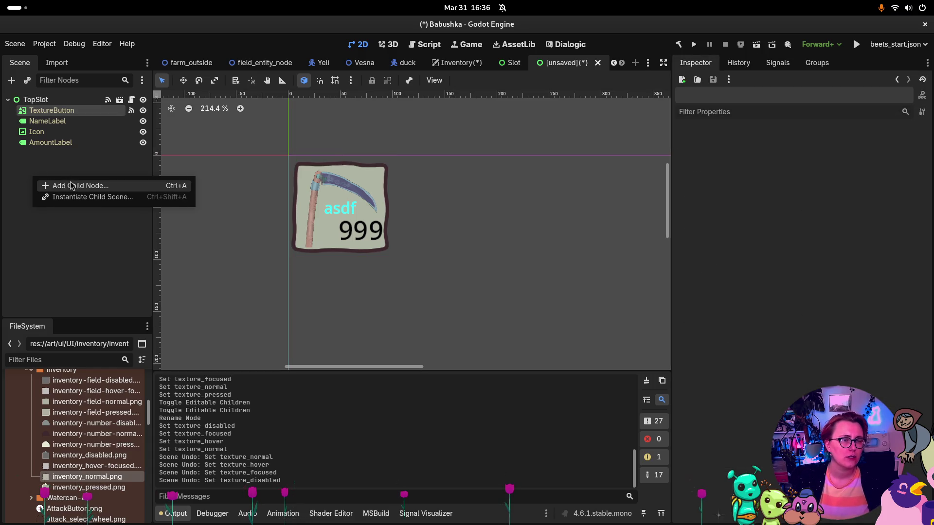
pyautogui.click(58, 100)
pyautogui.rightClick(61, 100)
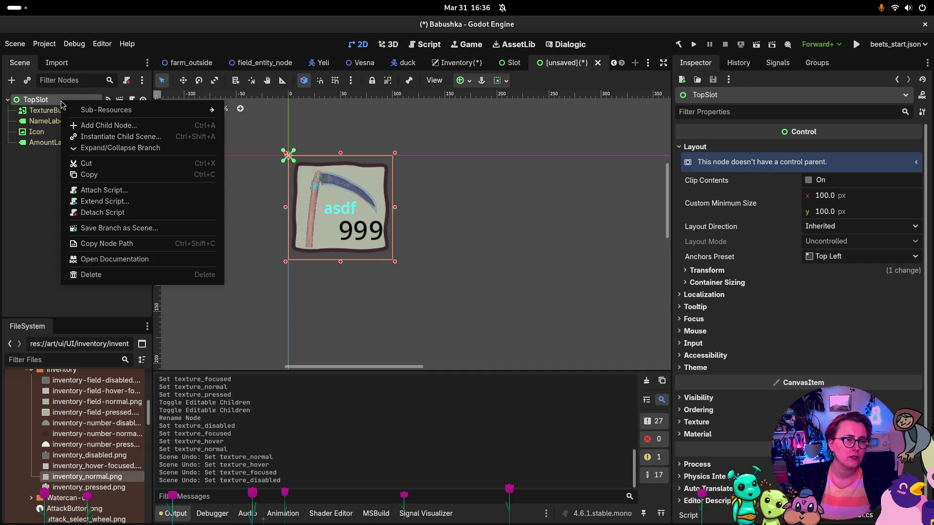
pyautogui.click(111, 126)
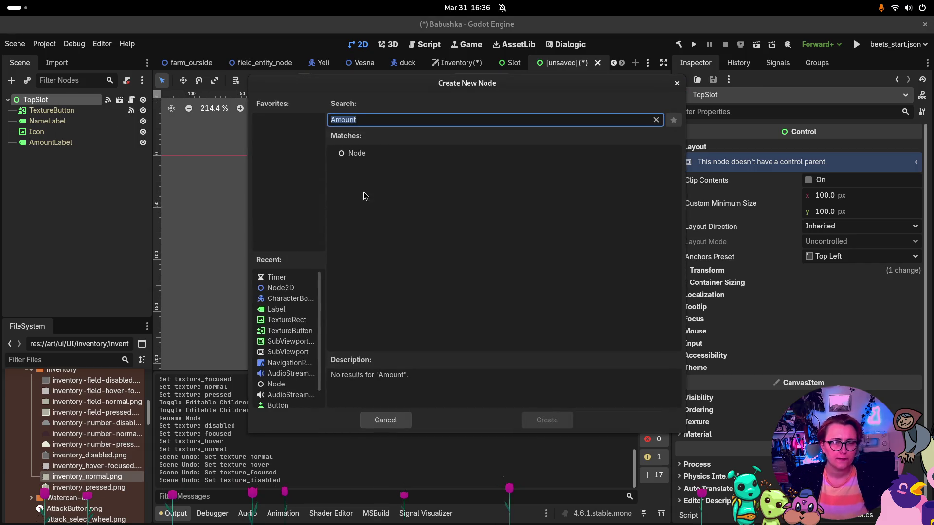
pyautogui.write('textur')
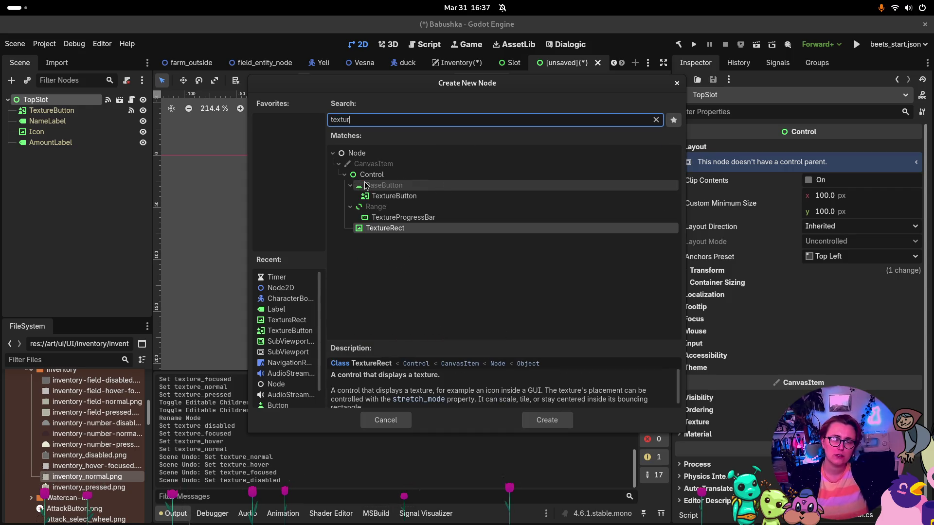
pyautogui.press('Return')
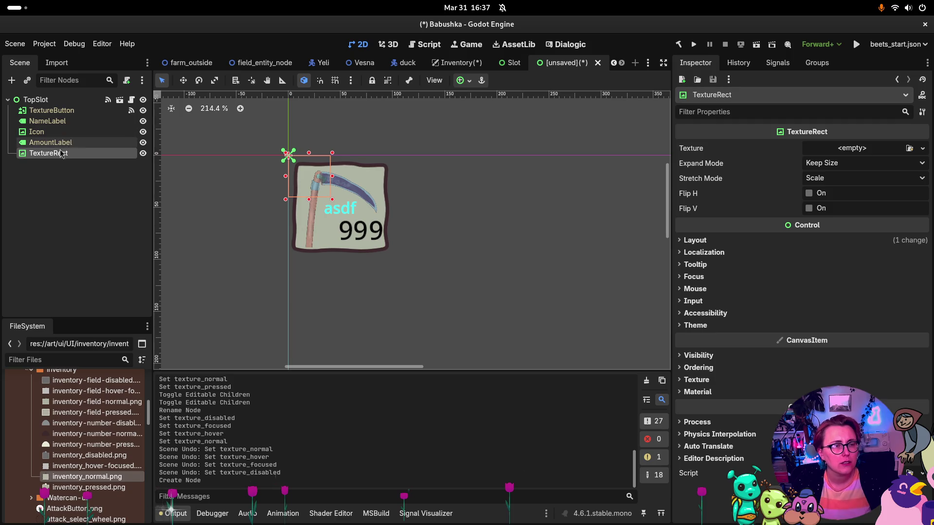
# Step: Rename the new TextureRect to Amount_Background
pyautogui.press('F2')
pyautogui.write('Ani')
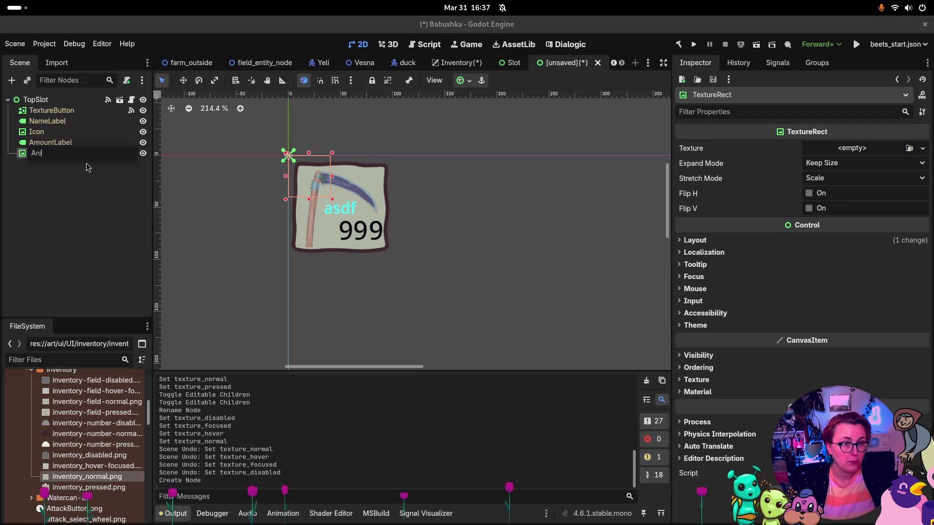
pyautogui.press('BackSpace')
pyautogui.press('BackSpace')
pyautogui.press('BackSpace')
pyautogui.write('m')
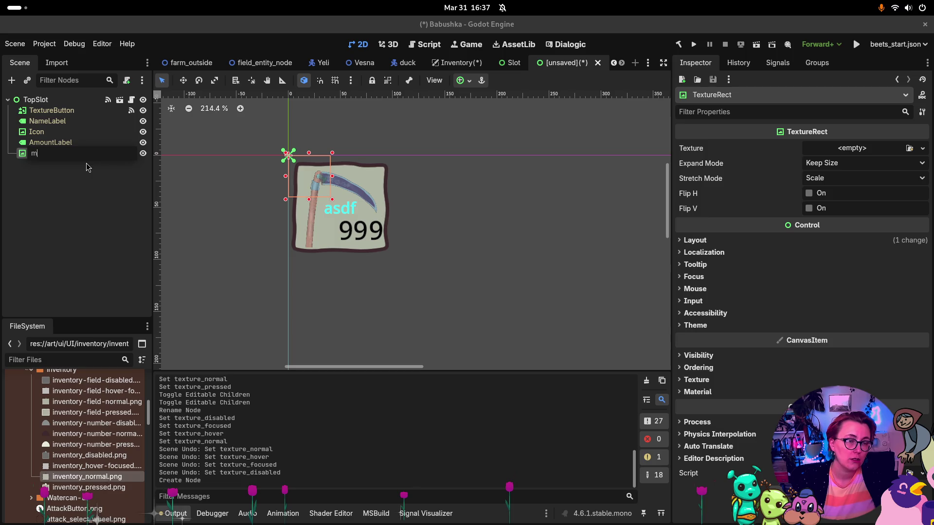
pyautogui.press('BackSpace')
pyautogui.write('Amount_Backgr')
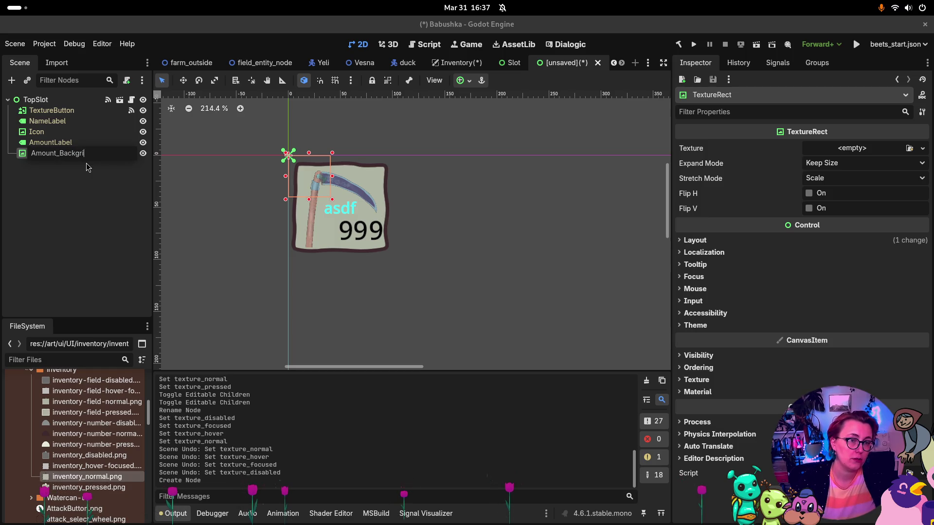
pyautogui.write('ound')
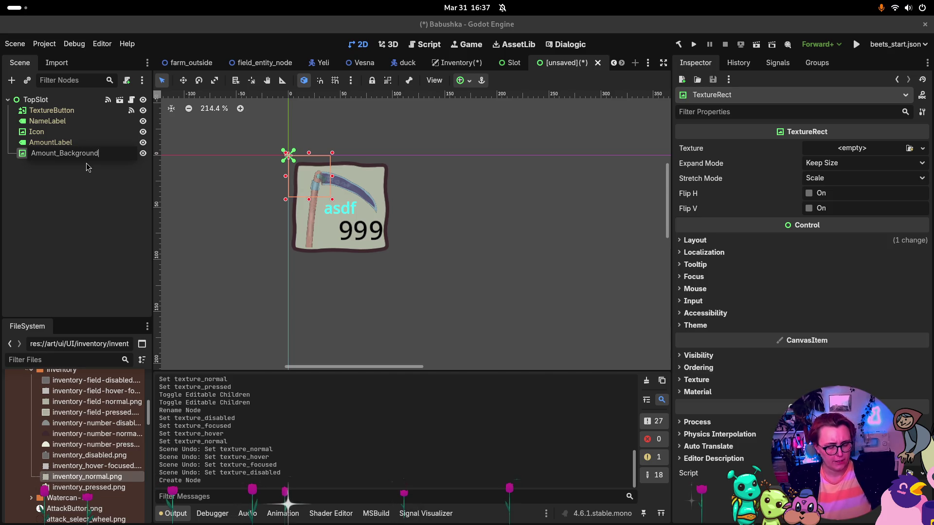
pyautogui.click(97, 166)
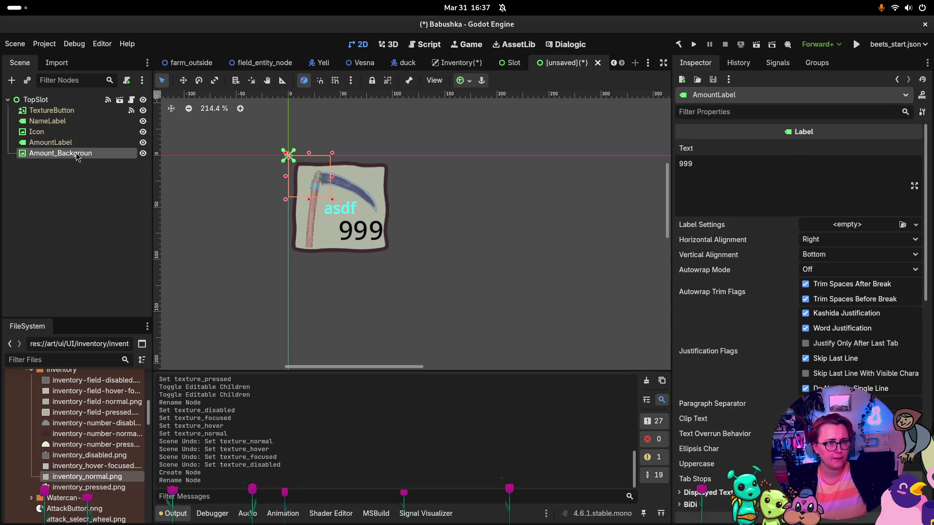
# Step: Delete the Amount_Background node and reselect the TextureButton
pyautogui.click(76, 153)
pyautogui.press('Delete')
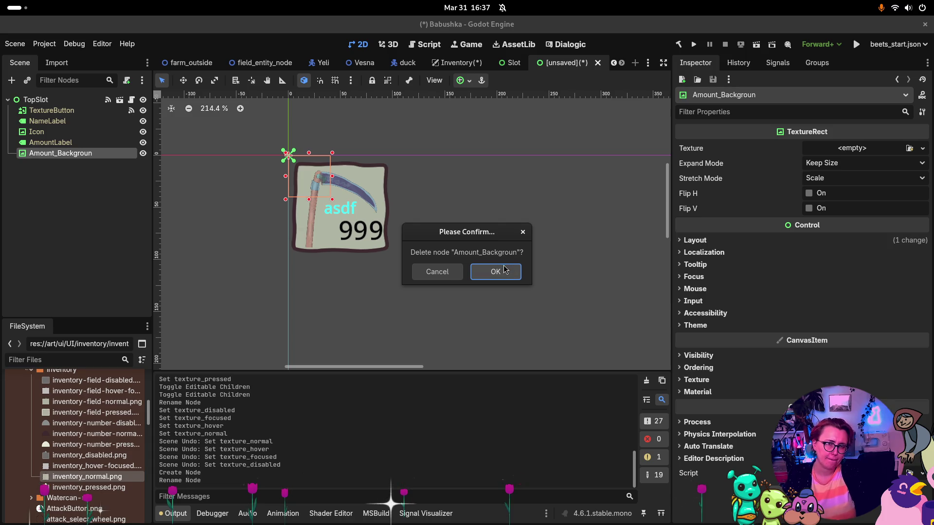
pyautogui.click(506, 274)
pyautogui.click(49, 110)
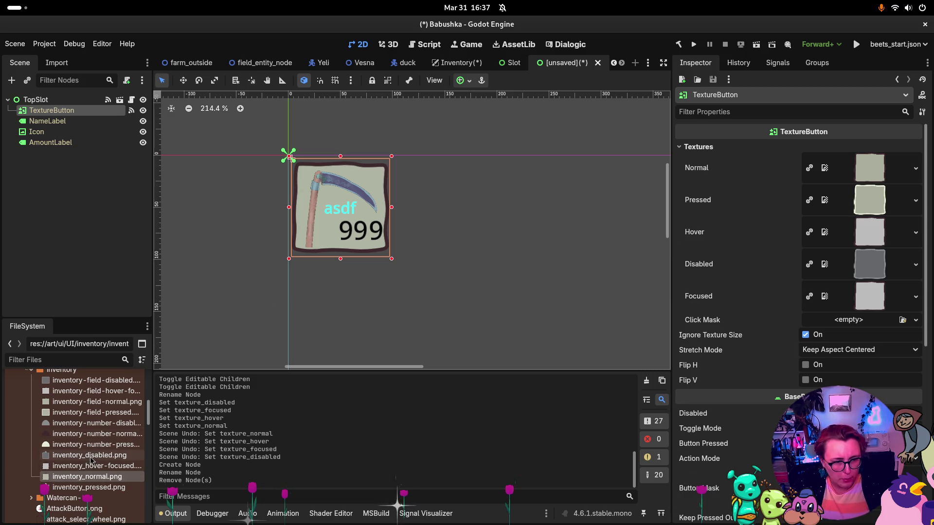
# Step: Assign inventory_normal, pressed, disabled and hover-focused PNGs to the TextureButton's normal, pressed, disabled, hover and focused textures
pyautogui.moveTo(87, 455)
pyautogui.mouseDown()
pyautogui.moveTo(477, 442)
pyautogui.moveTo(895, 301)
pyautogui.moveTo(866, 270)
pyautogui.mouseUp()
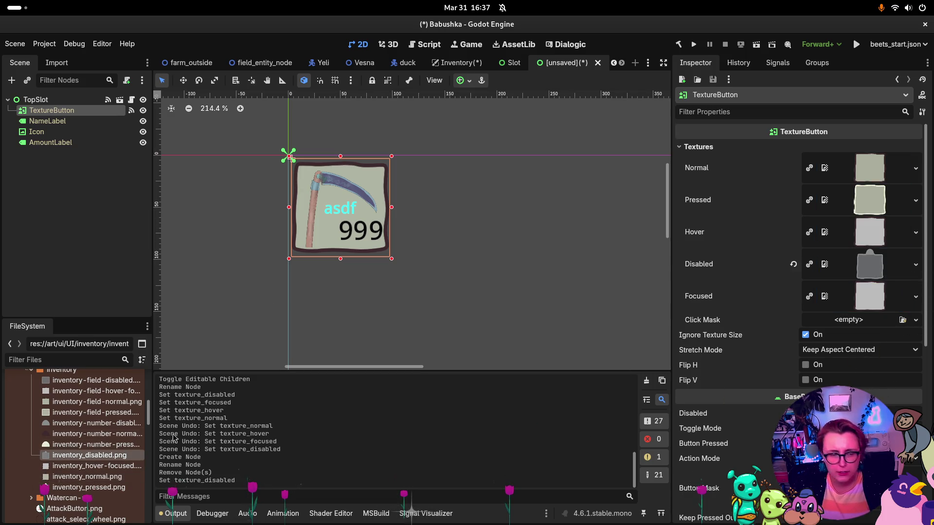
pyautogui.moveTo(100, 467)
pyautogui.mouseDown()
pyautogui.moveTo(161, 489)
pyautogui.moveTo(869, 232)
pyautogui.mouseUp()
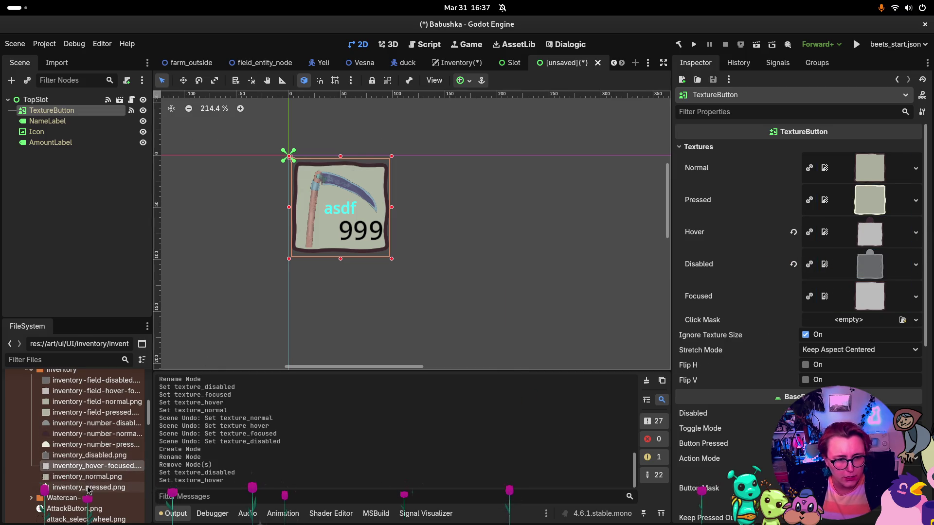
pyautogui.moveTo(88, 488)
pyautogui.mouseDown()
pyautogui.moveTo(564, 412)
pyautogui.moveTo(859, 293)
pyautogui.mouseUp()
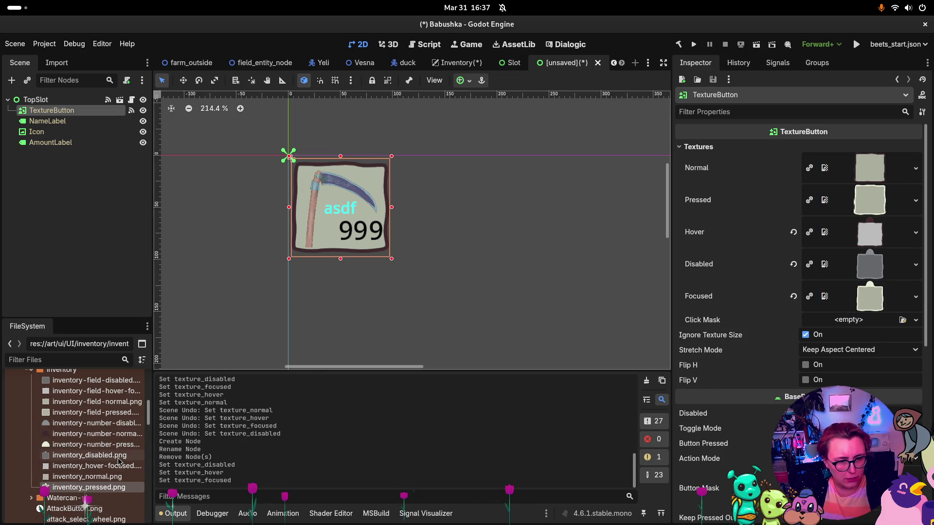
pyautogui.moveTo(88, 466)
pyautogui.mouseDown()
pyautogui.moveTo(136, 469)
pyautogui.moveTo(896, 302)
pyautogui.mouseUp()
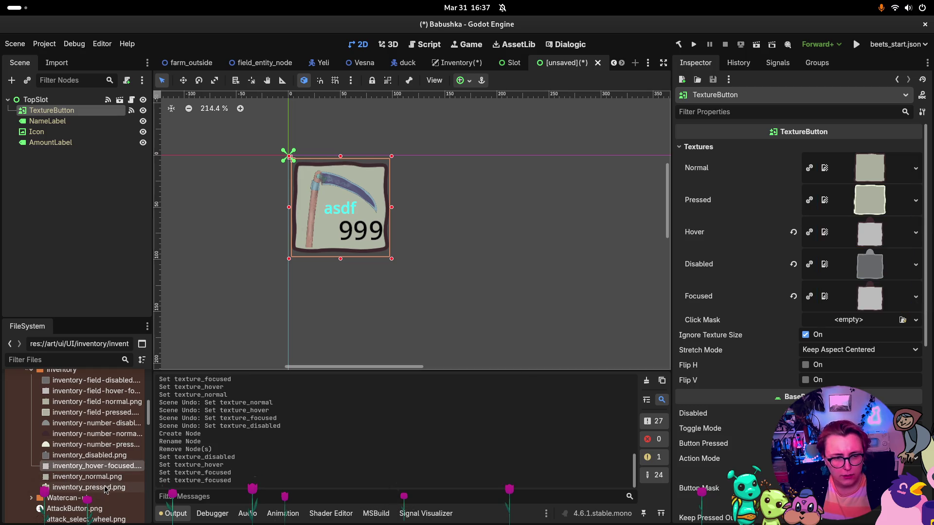
pyautogui.moveTo(107, 488); pyautogui.dragTo(872, 208)
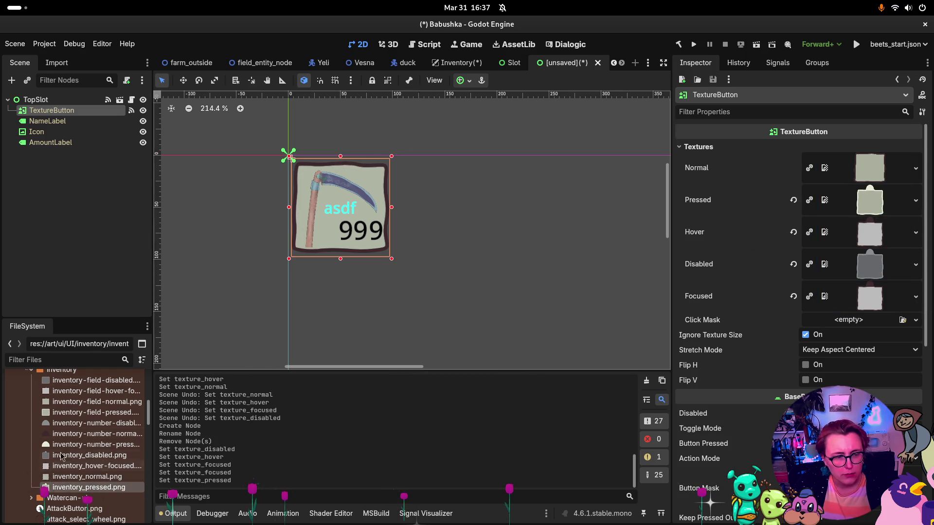
pyautogui.moveTo(103, 480)
pyautogui.mouseDown()
pyautogui.moveTo(868, 192)
pyautogui.moveTo(854, 176)
pyautogui.mouseUp()
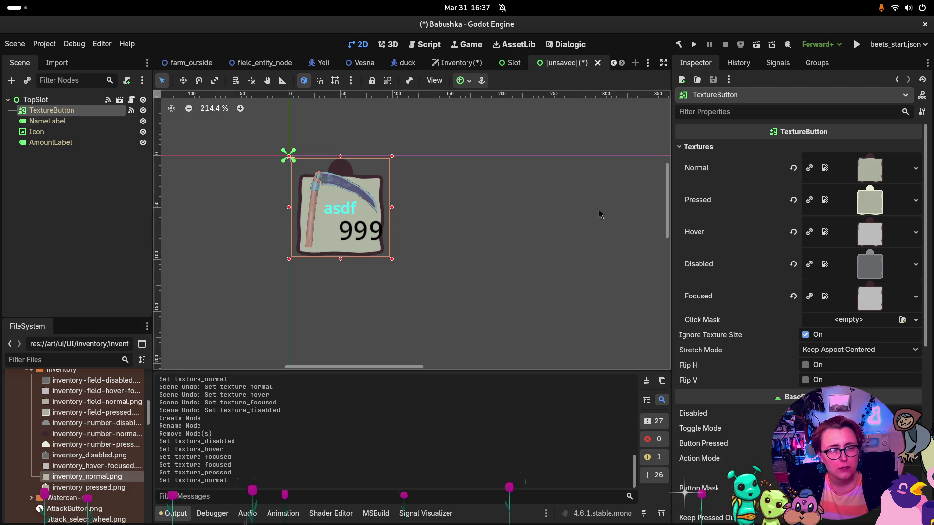
# Step: Stretch the TextureButton's top edge up to 100 × 121 so it encloses the slot's top tab
pyautogui.scroll(-5, 783, 292)
pyautogui.click(757, 380)
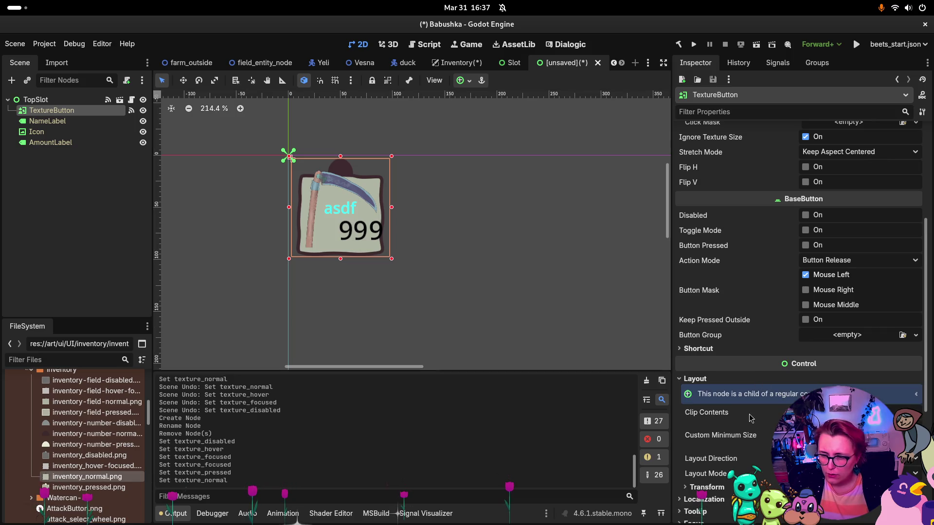
pyautogui.click(707, 487)
pyautogui.scroll(-2, 706, 487)
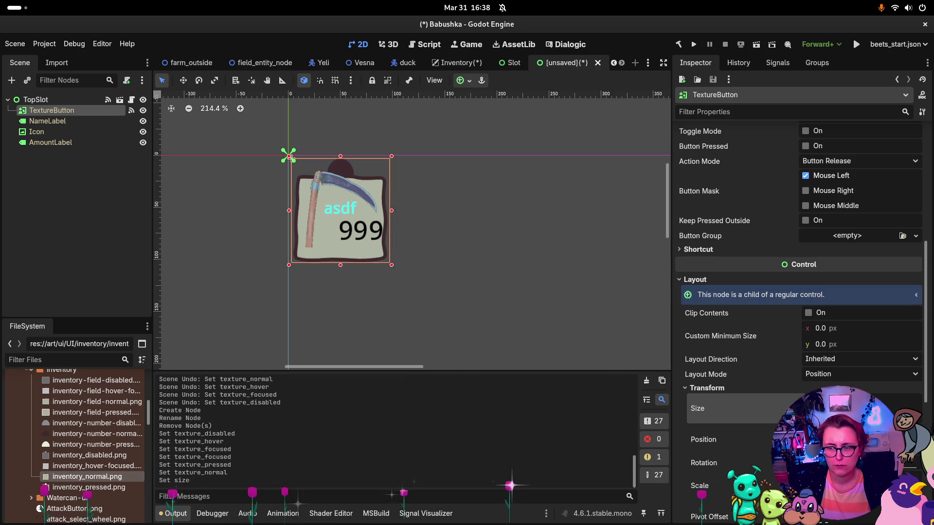
pyautogui.press('Return')
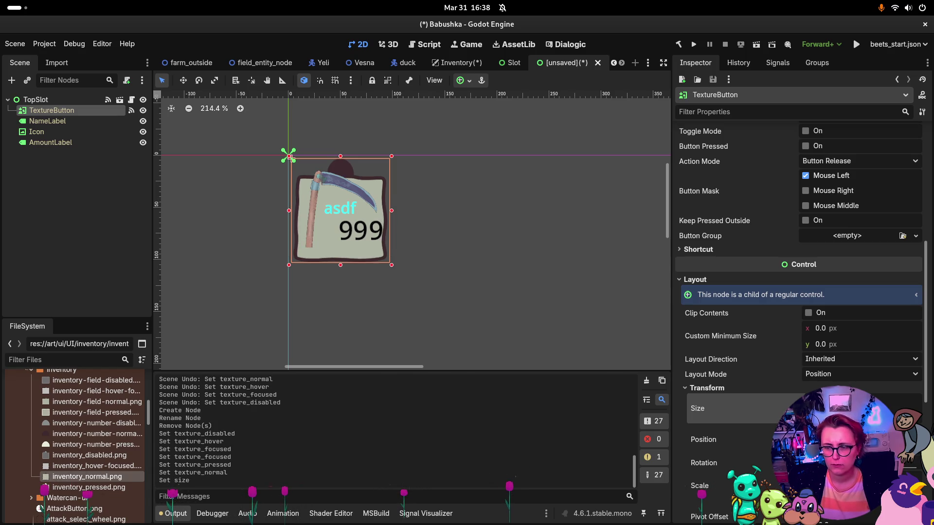
pyautogui.press('Return')
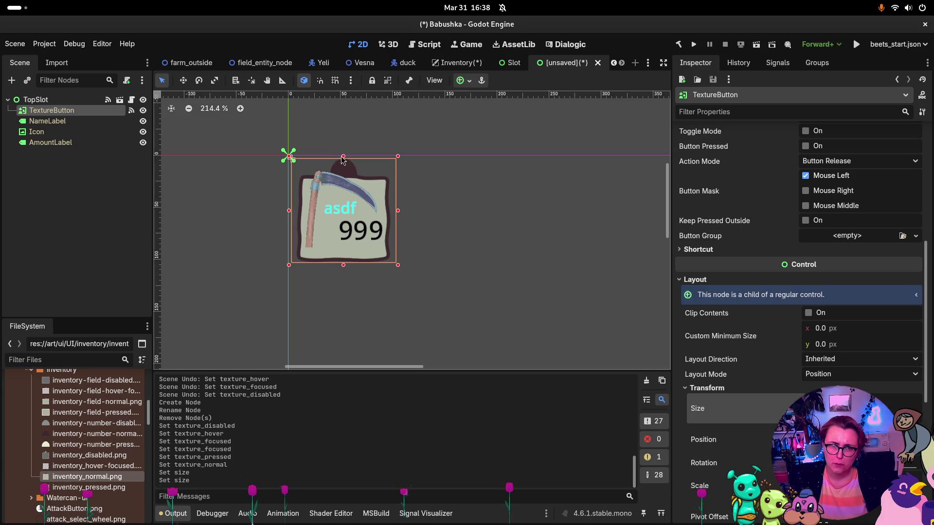
pyautogui.moveTo(343, 157); pyautogui.dragTo(343, 134)
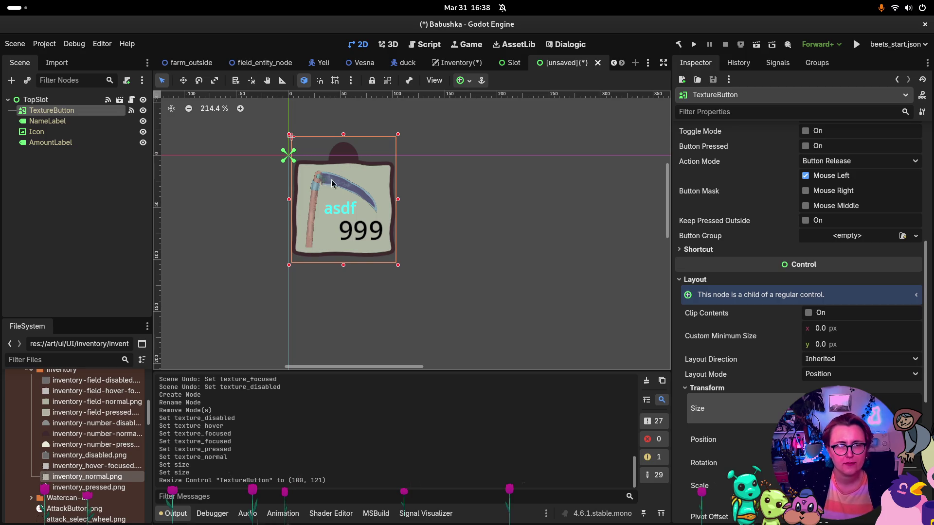
pyautogui.click(35, 131)
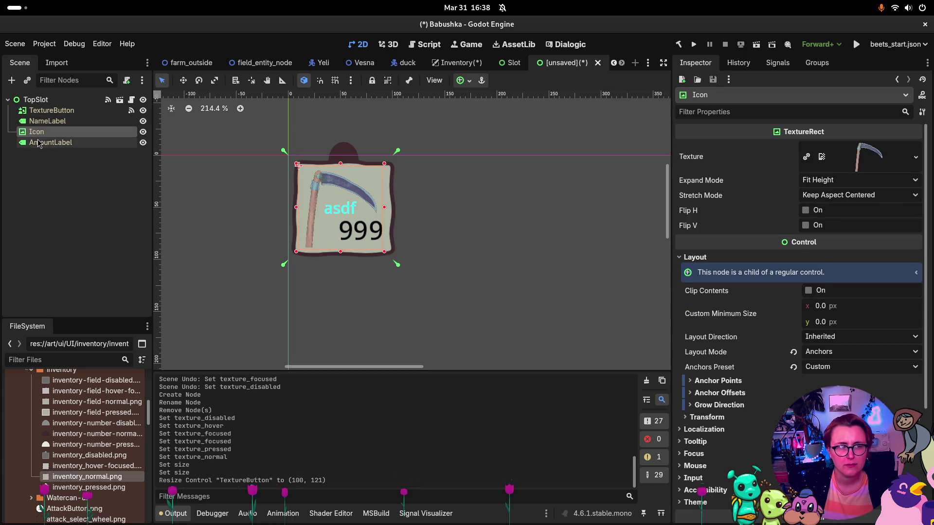
pyautogui.click(38, 142)
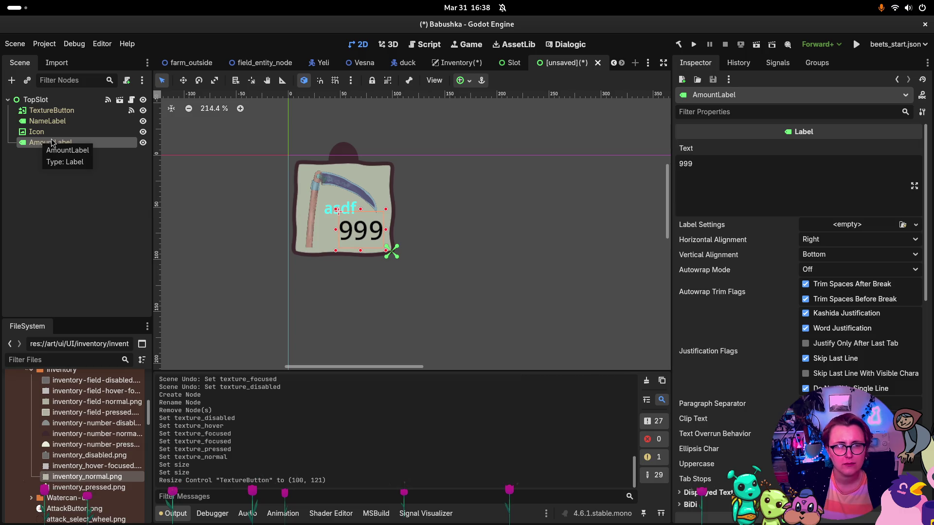
pyautogui.click(84, 111)
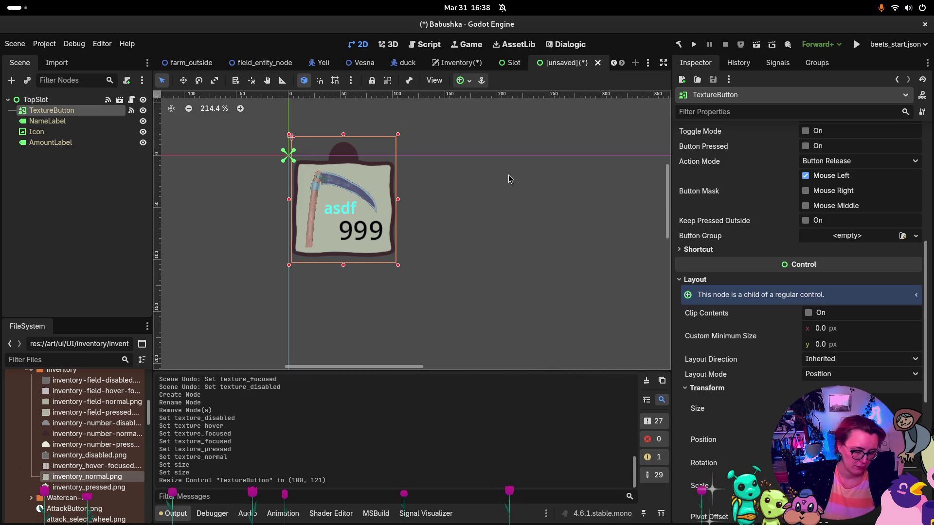
# Step: Save the scene as top_slot.tscn in res://prefabs/UI/Inventory
pyautogui.hotkey('ctrl', 's')
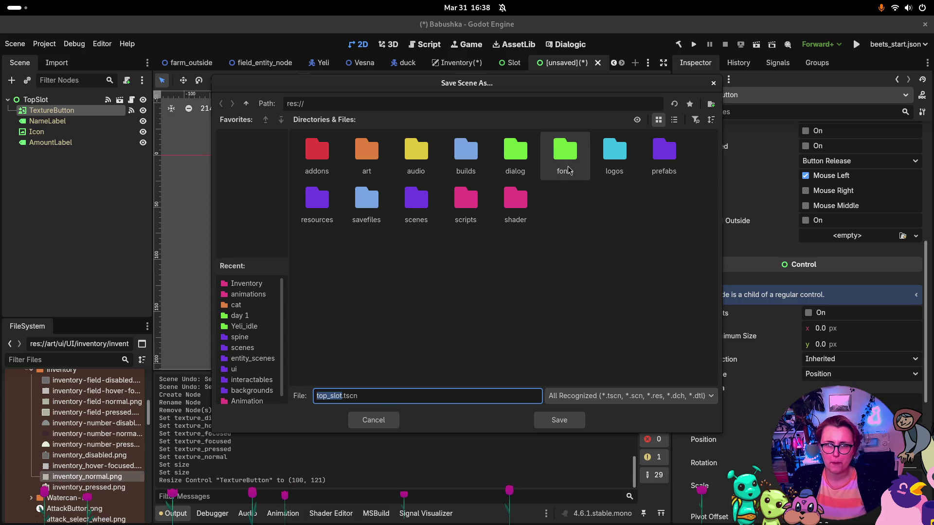
pyautogui.click(676, 156)
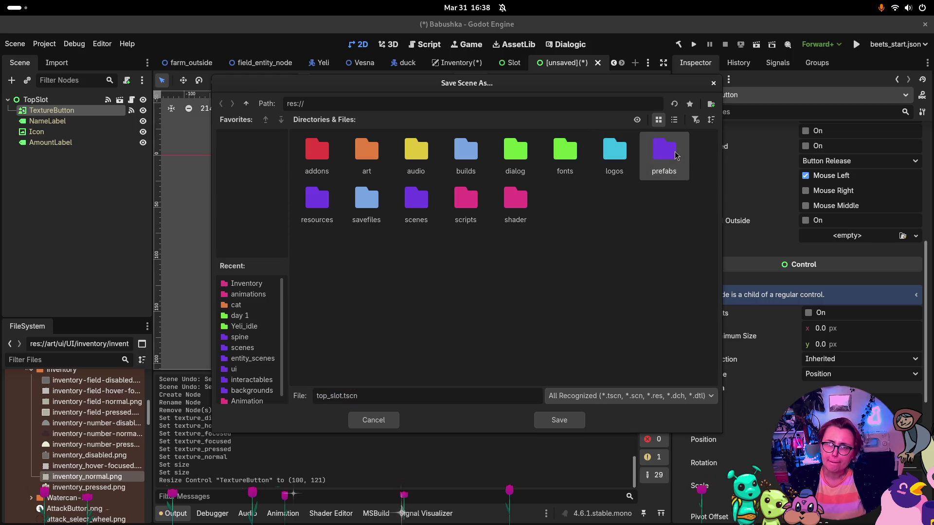
pyautogui.doubleClick(675, 156)
pyautogui.doubleClick(674, 156)
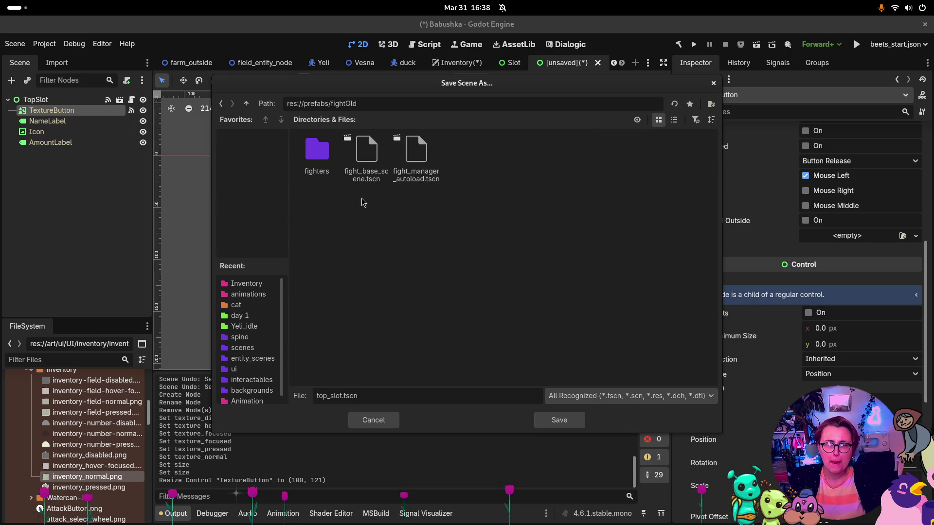
pyautogui.click(245, 104)
pyautogui.doubleClick(566, 202)
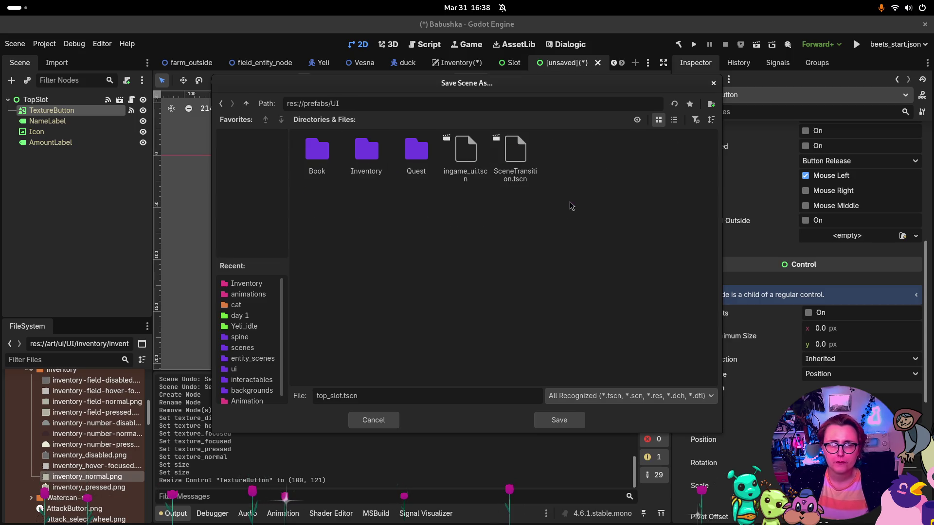
pyautogui.doubleClick(359, 155)
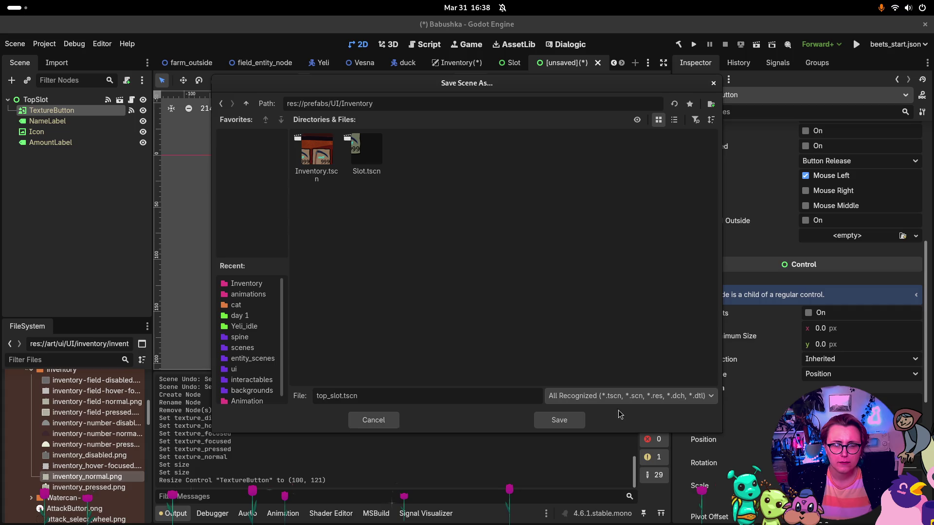
pyautogui.click(572, 422)
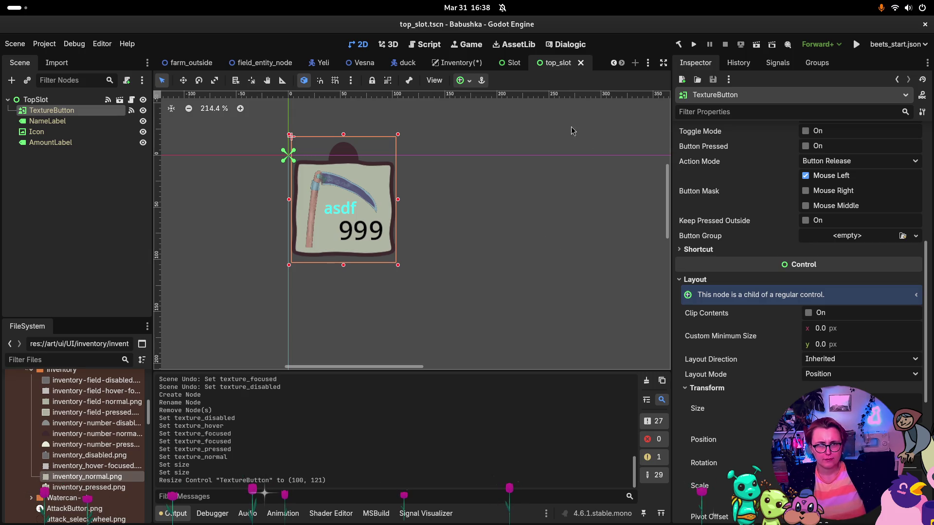
pyautogui.click(520, 62)
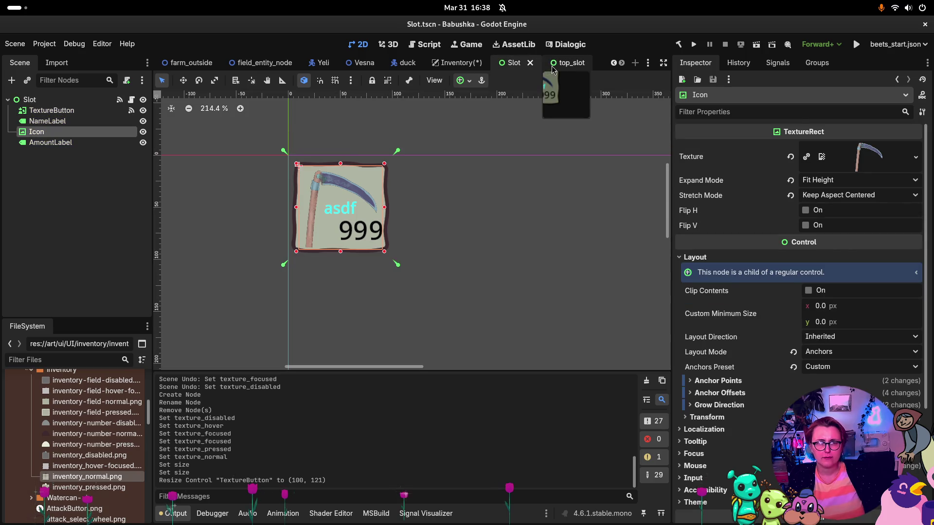
pyautogui.click(553, 70)
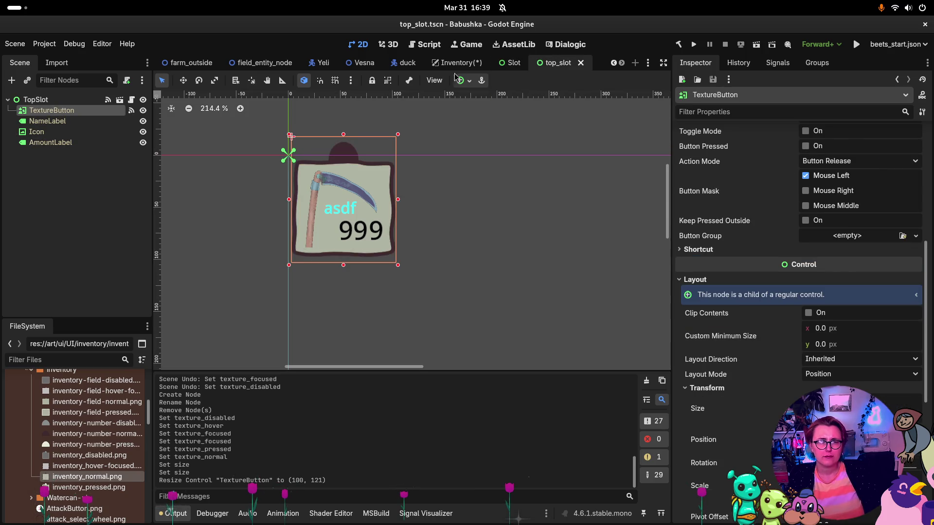
pyautogui.click(522, 67)
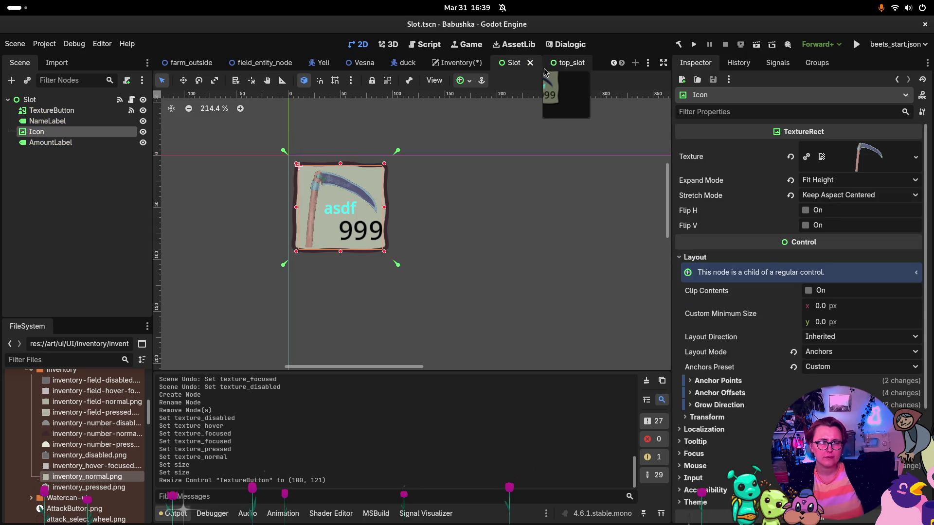
pyautogui.click(563, 65)
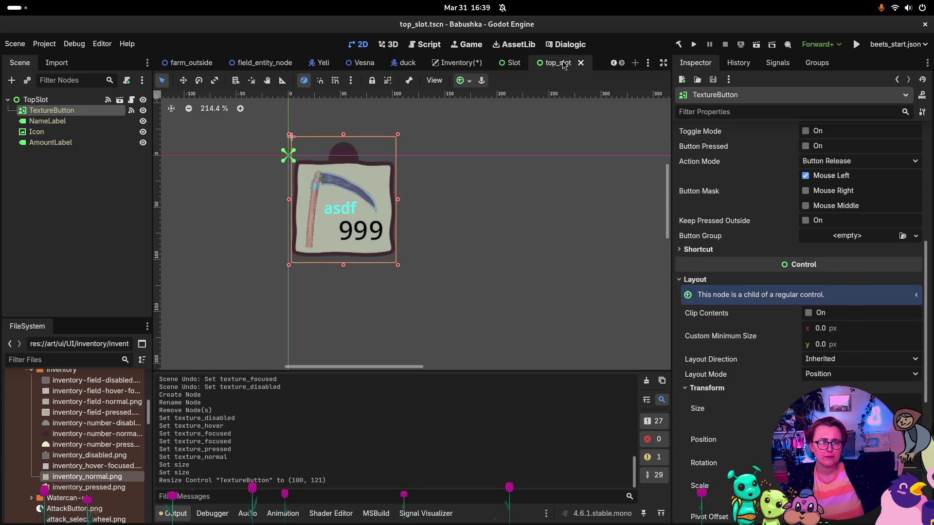
pyautogui.click(516, 68)
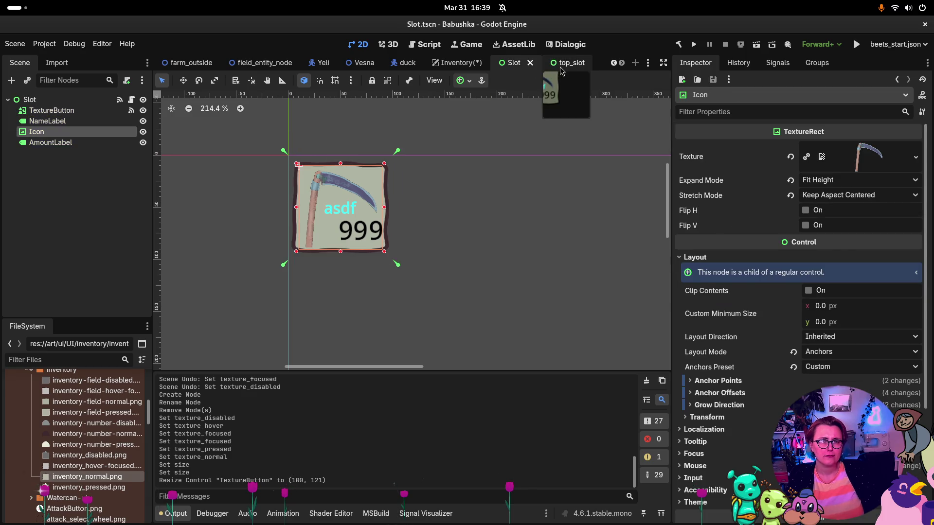
pyautogui.click(559, 68)
pyautogui.click(515, 68)
pyautogui.click(558, 68)
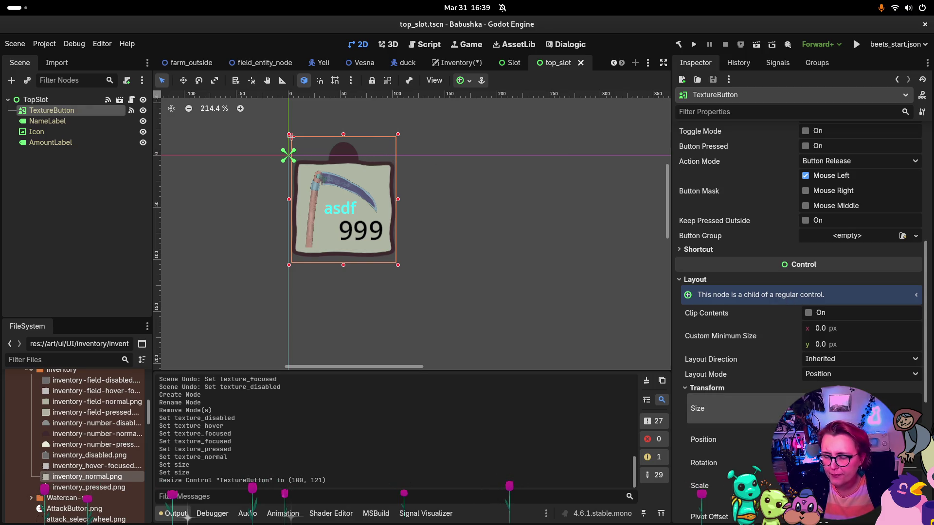
pyautogui.click(291, 136)
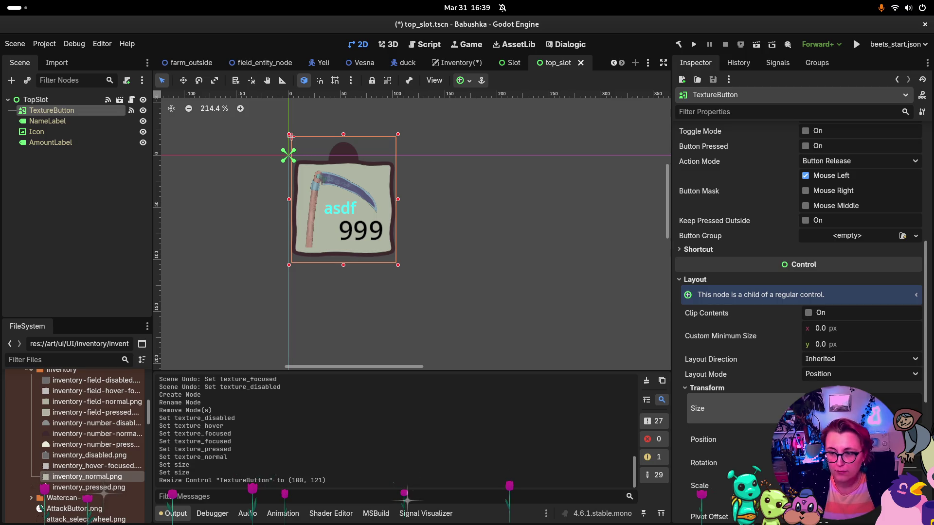
pyautogui.click(515, 65)
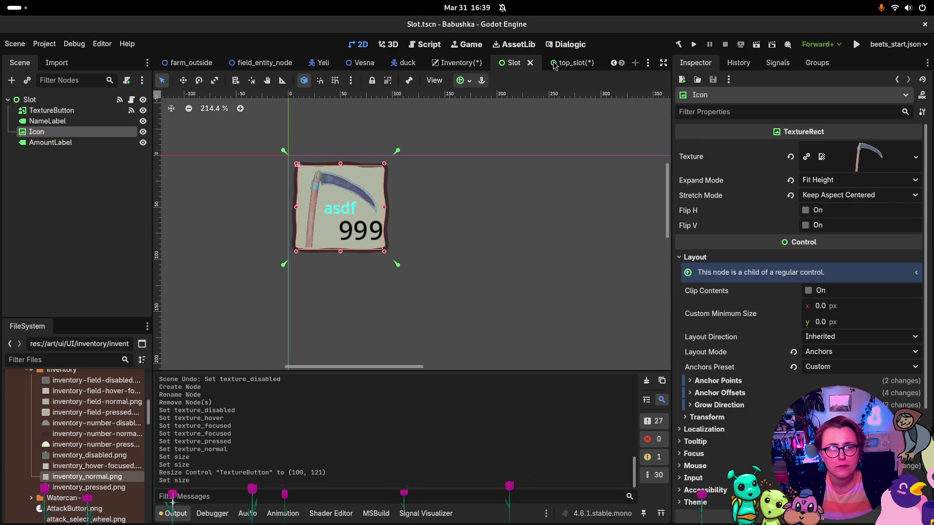
pyautogui.click(564, 63)
pyautogui.click(512, 65)
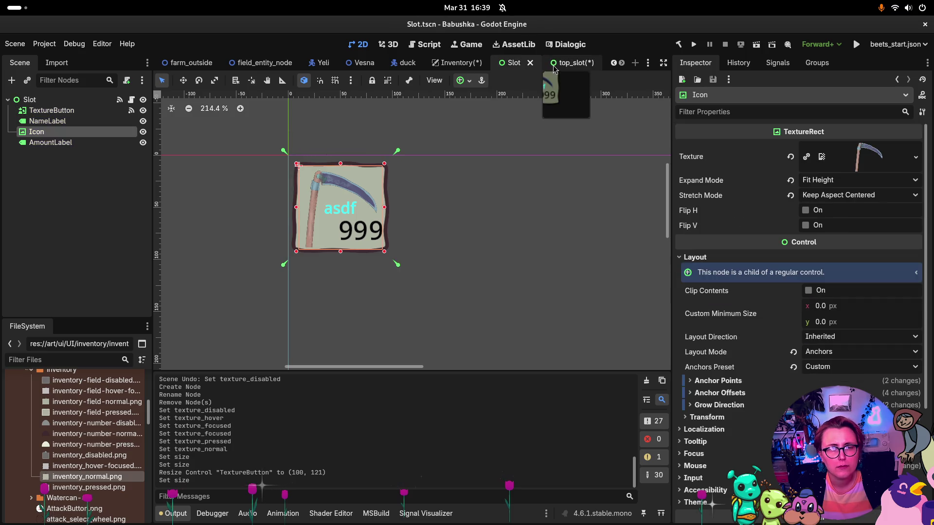
pyautogui.click(568, 64)
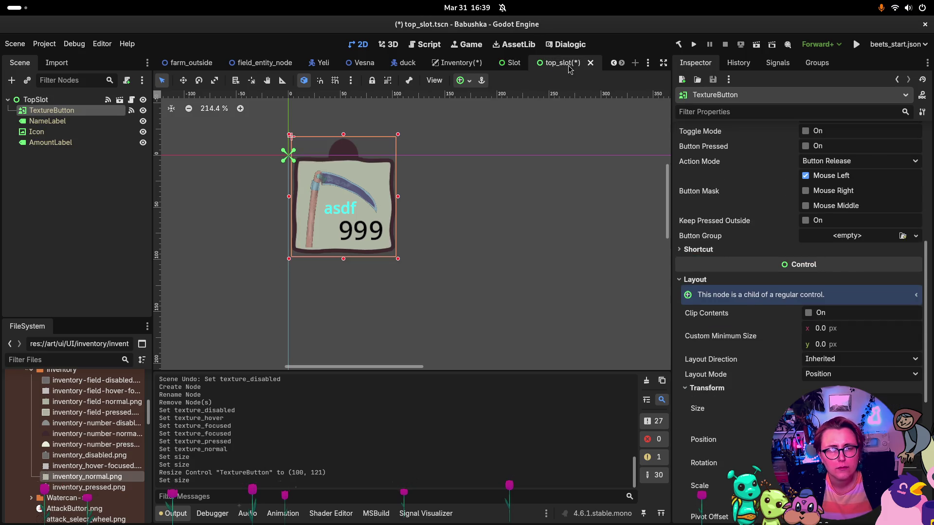
pyautogui.click(513, 65)
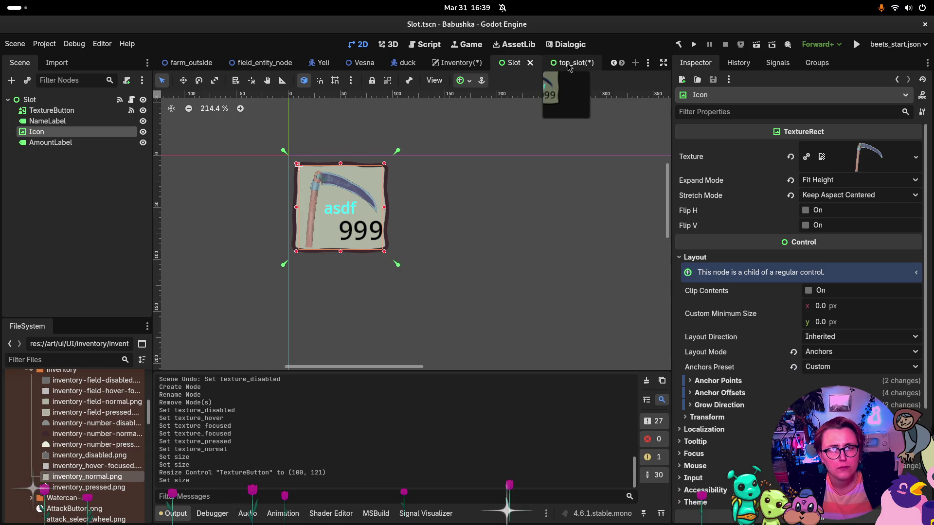
pyautogui.click(556, 65)
pyautogui.click(513, 65)
pyautogui.click(559, 65)
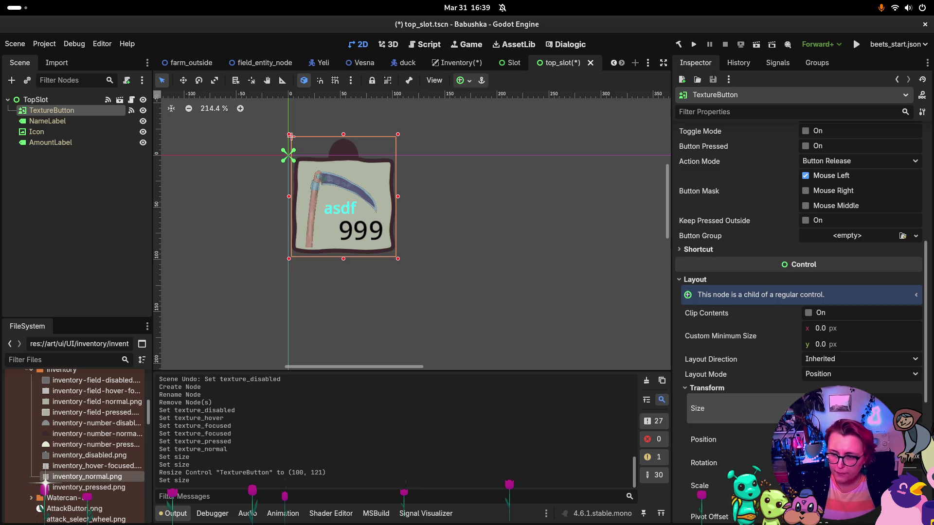
pyautogui.click(511, 64)
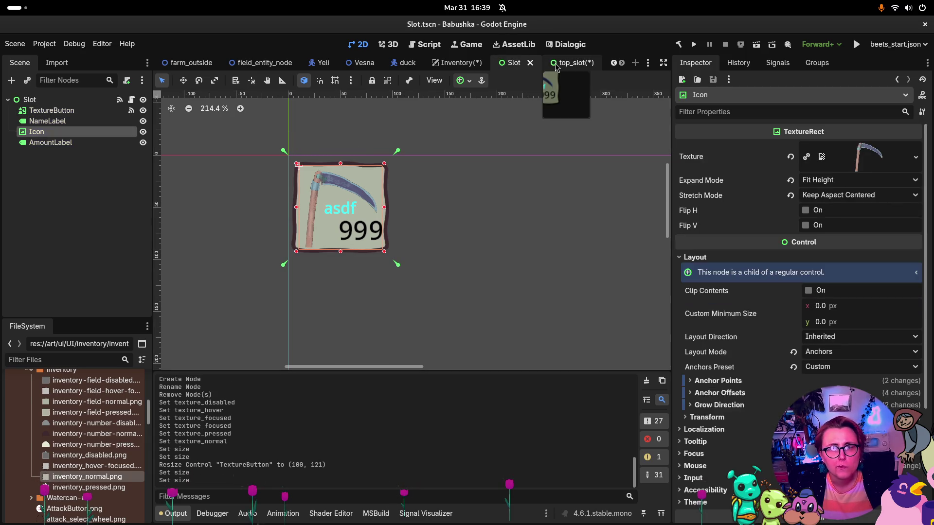
pyautogui.click(565, 65)
pyautogui.click(512, 64)
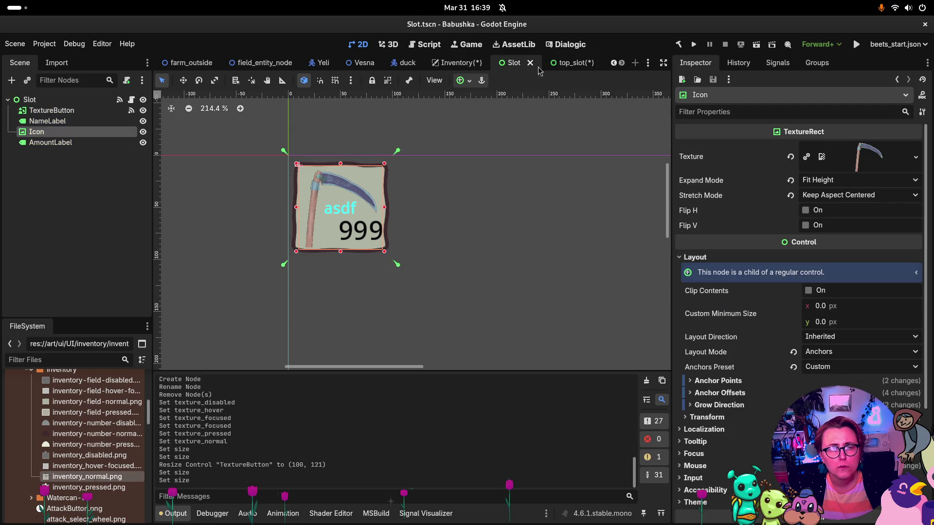
pyautogui.click(565, 66)
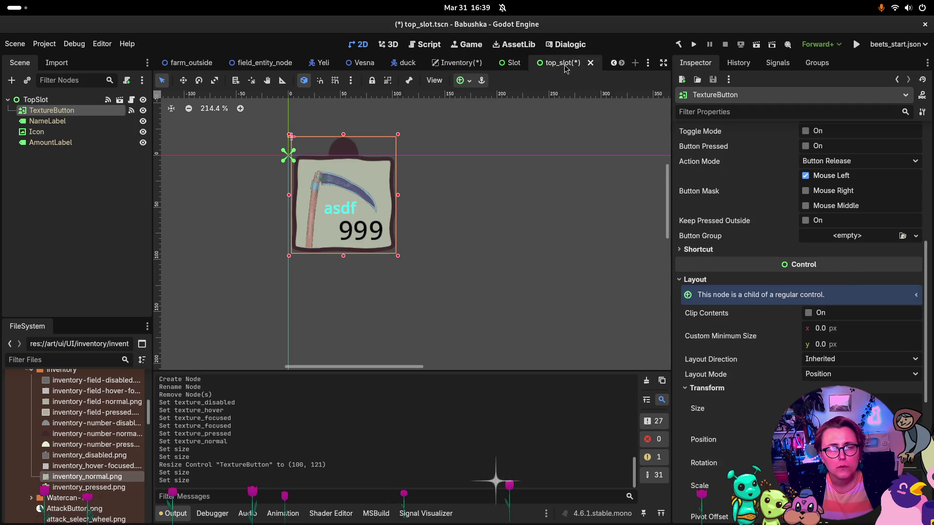
pyautogui.click(505, 67)
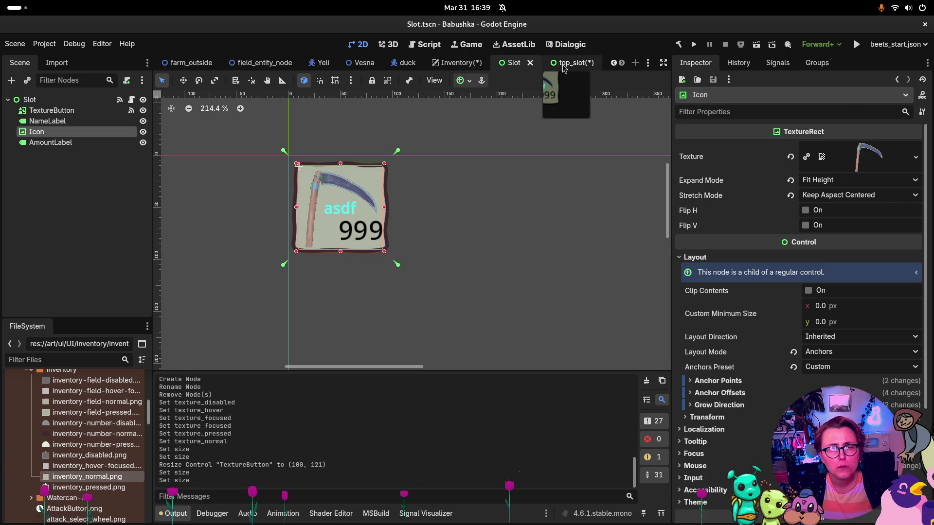
pyautogui.click(563, 67)
pyautogui.click(511, 64)
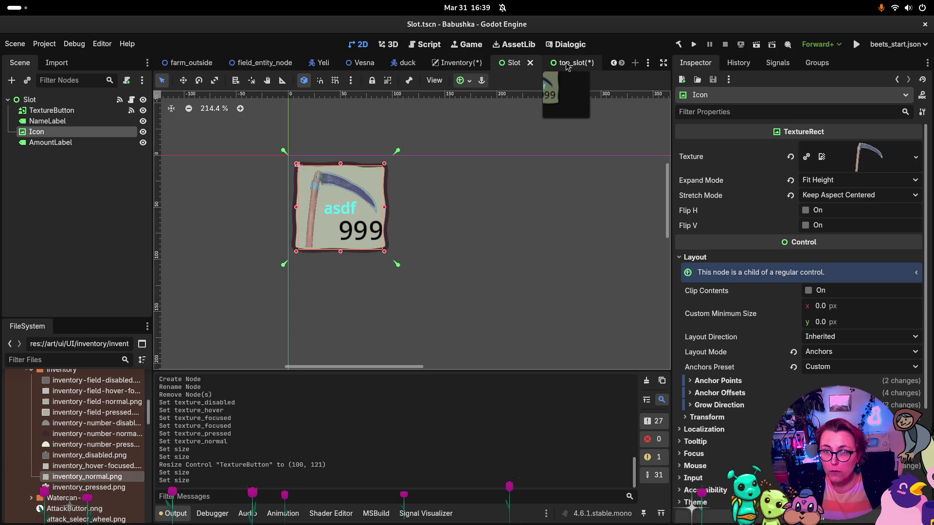
pyautogui.click(567, 63)
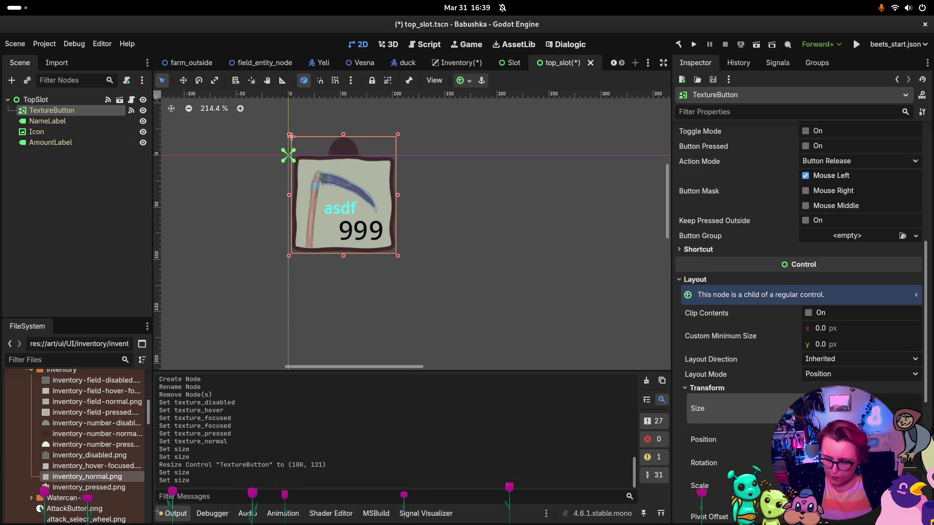
pyautogui.press('Return')
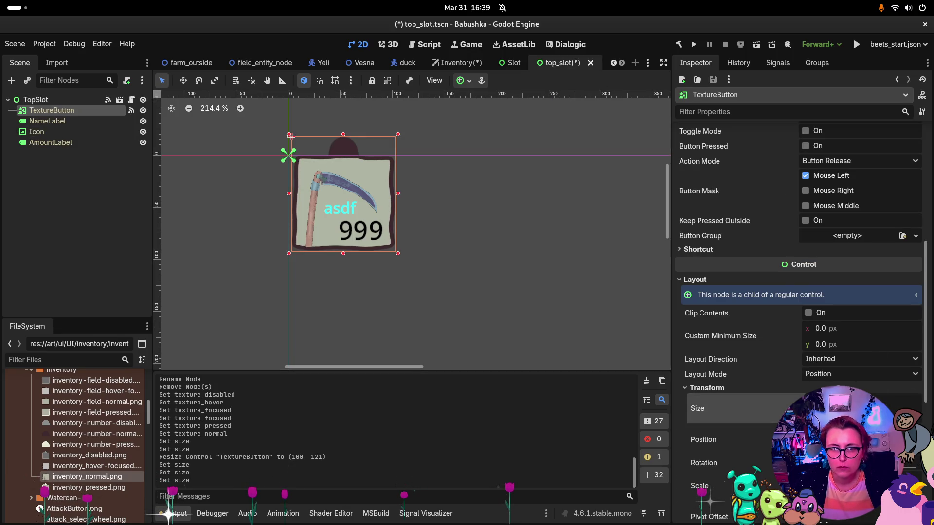
pyautogui.click(515, 66)
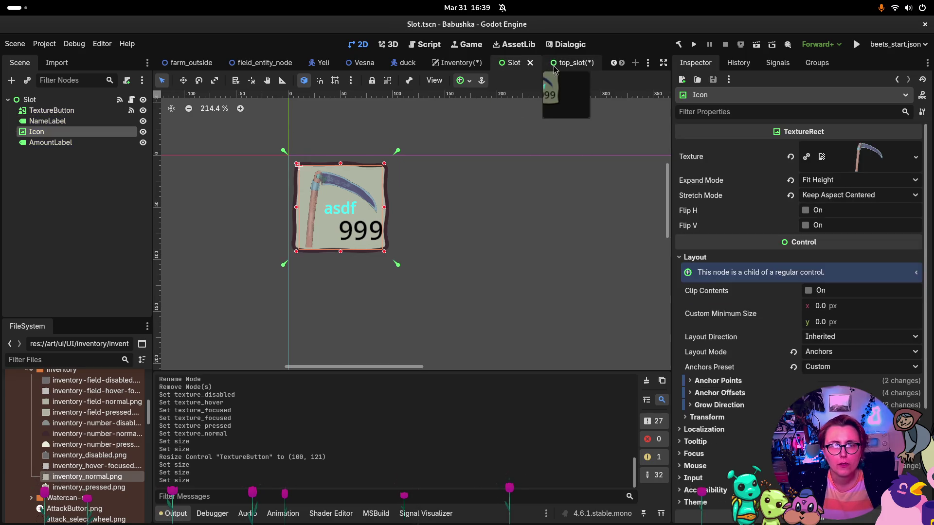
pyautogui.click(552, 68)
pyautogui.click(532, 67)
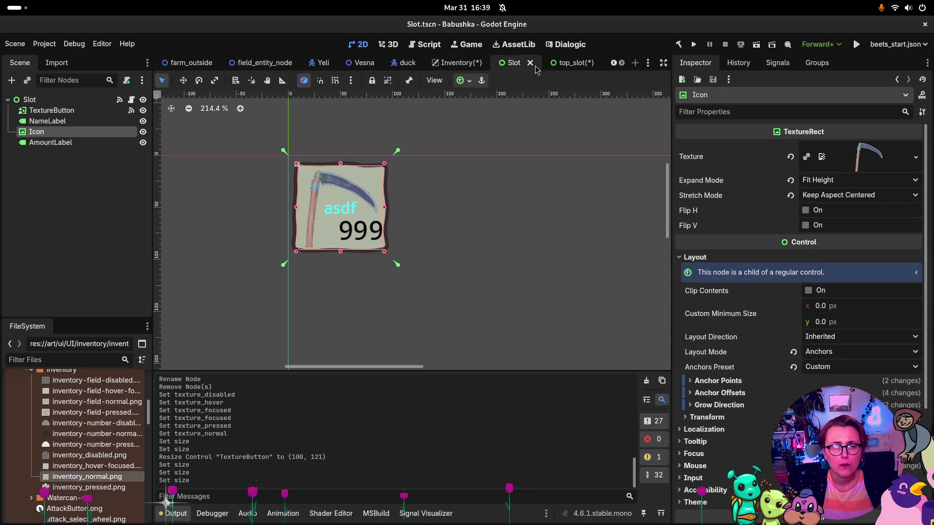
pyautogui.click(561, 65)
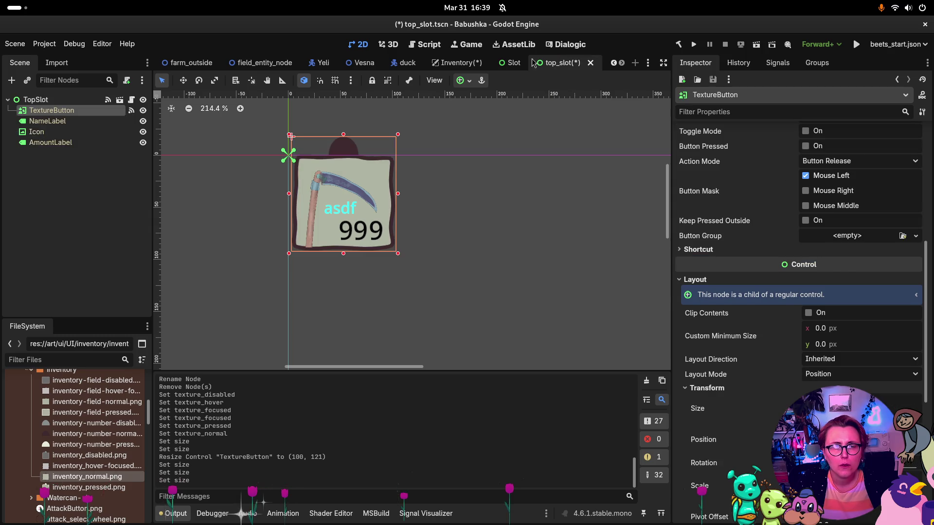
pyautogui.click(510, 68)
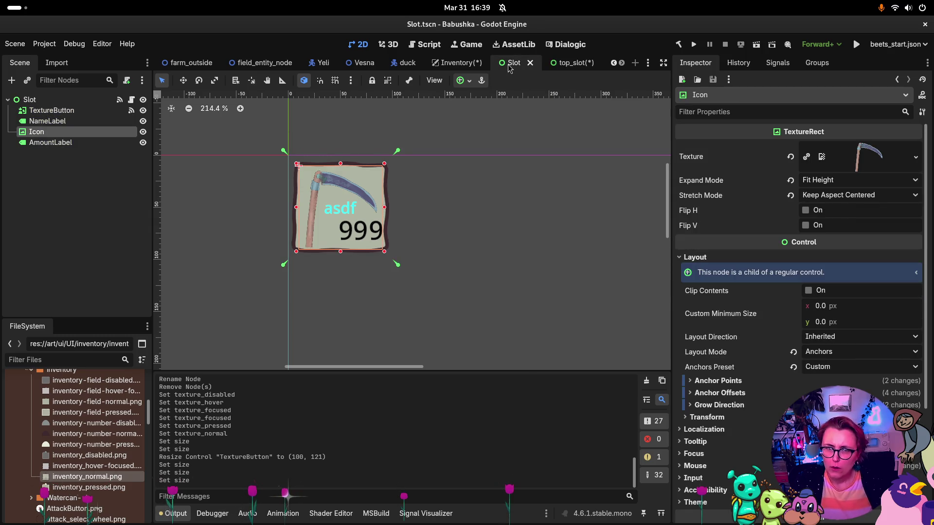
pyautogui.moveTo(556, 67)
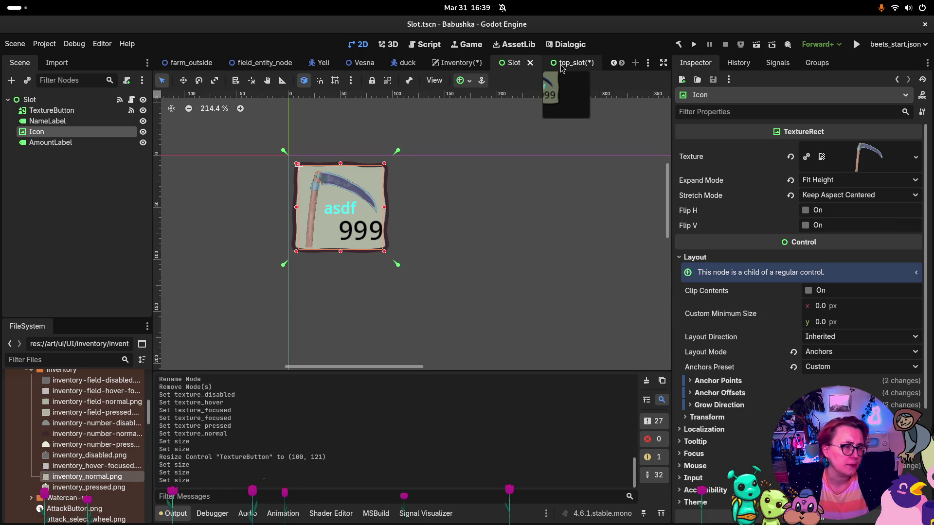
pyautogui.click(567, 68)
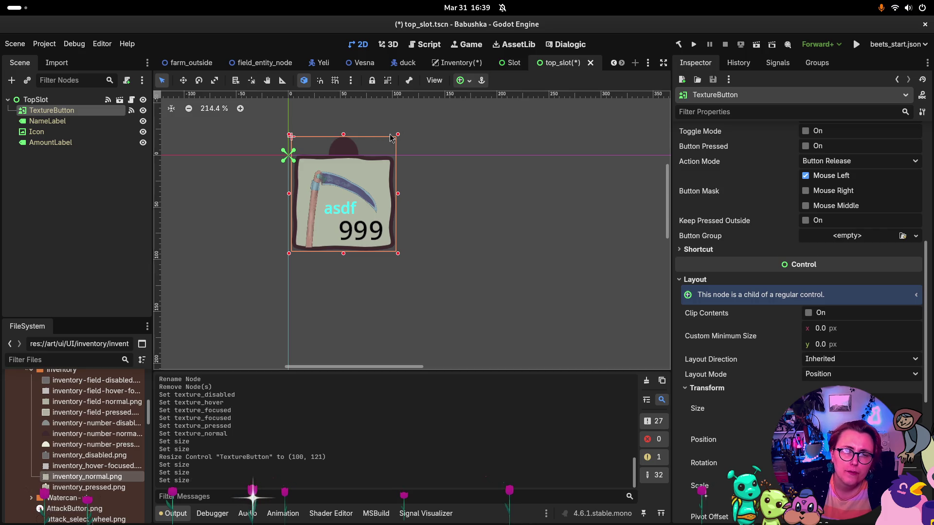
# Step: Lower the TextureButton's top edge slightly, comparing against the Slot scene
pyautogui.moveTo(343, 134); pyautogui.dragTo(343, 139)
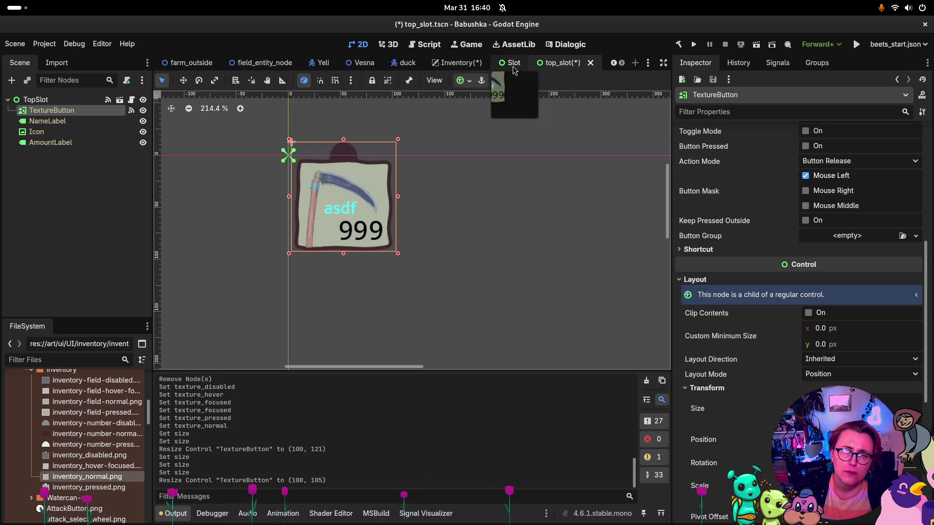
pyautogui.click(512, 63)
pyautogui.click(553, 68)
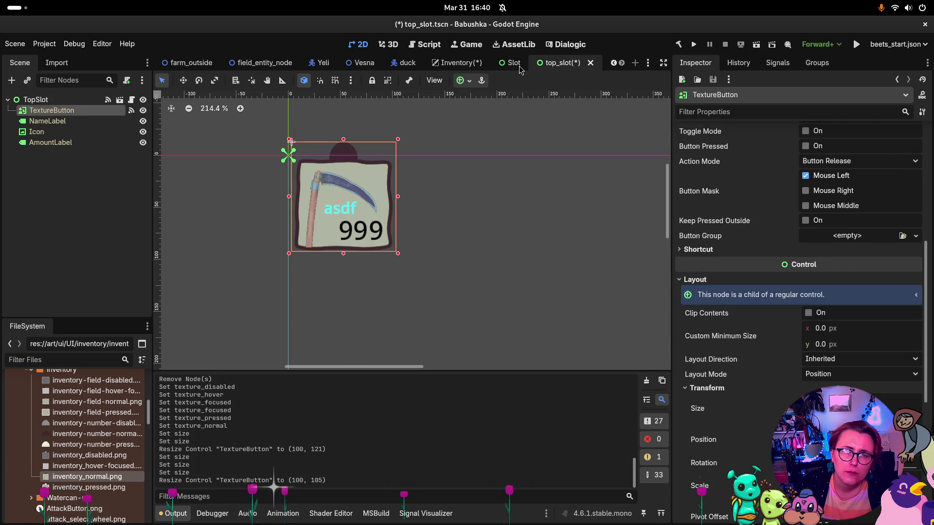
pyautogui.click(518, 69)
pyautogui.click(564, 72)
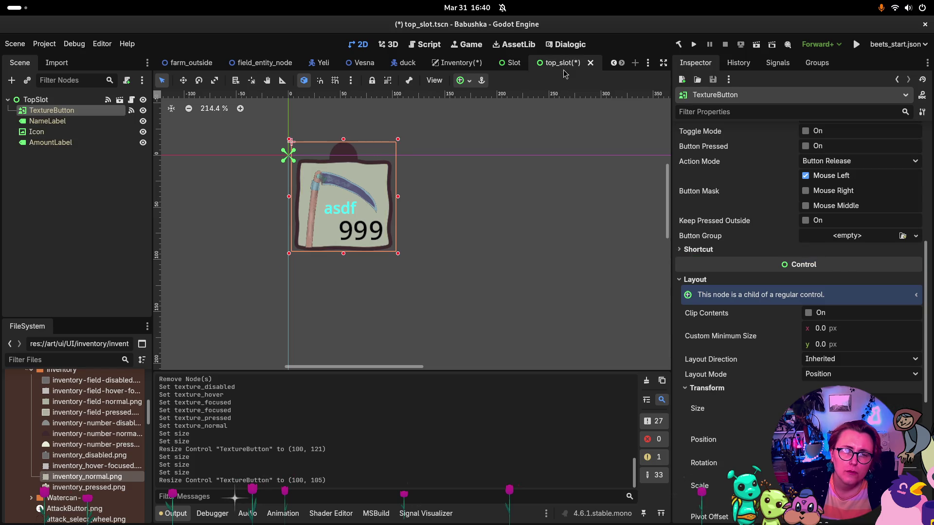
pyautogui.click(518, 69)
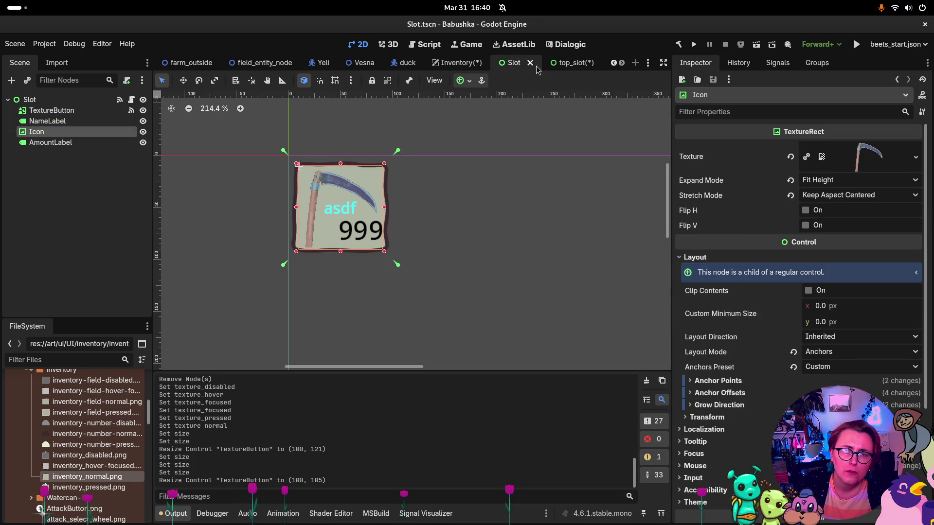
pyautogui.click(564, 63)
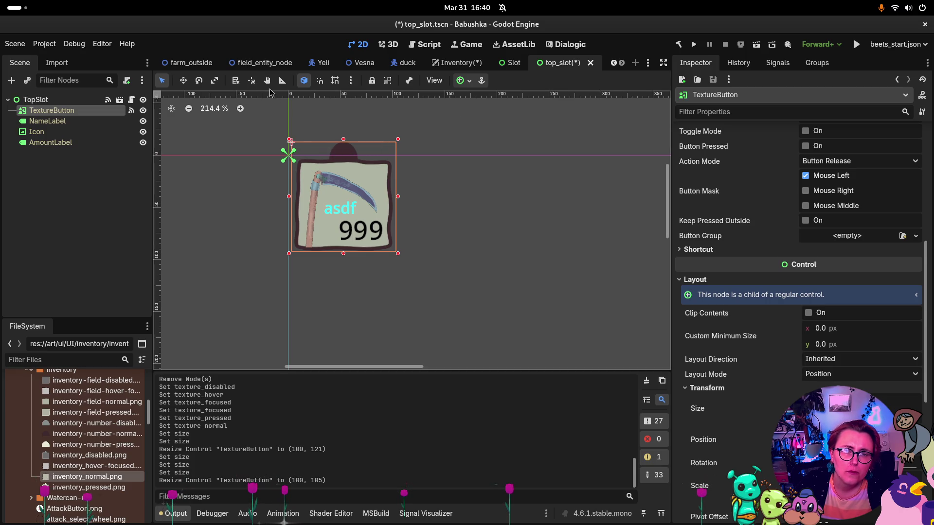
# Step: Place the pivot near the button's top-left and resize the button to 100 × 106
pyautogui.press('v')
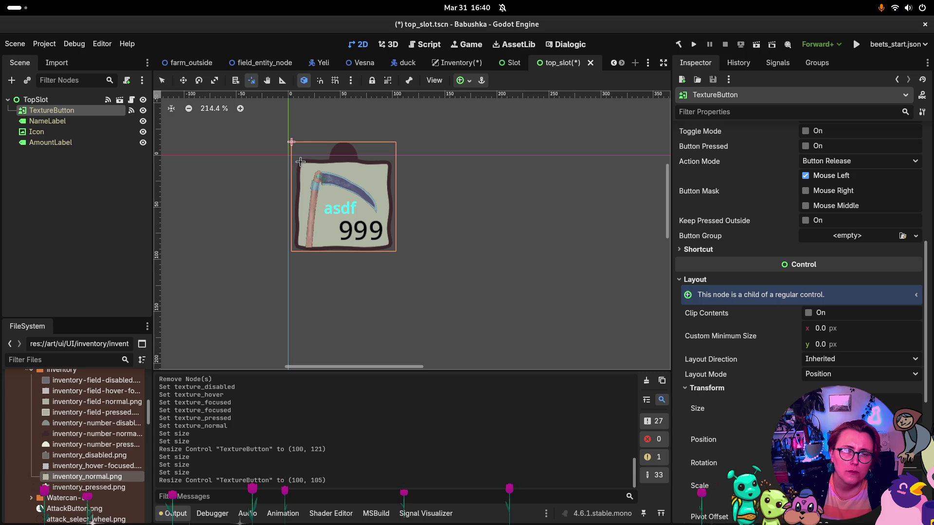
pyautogui.click(299, 162)
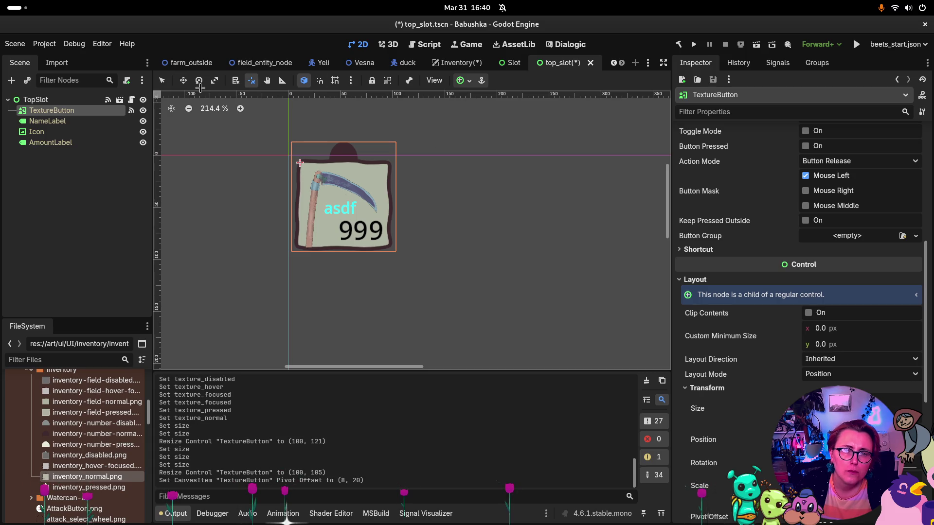
pyautogui.click(183, 80)
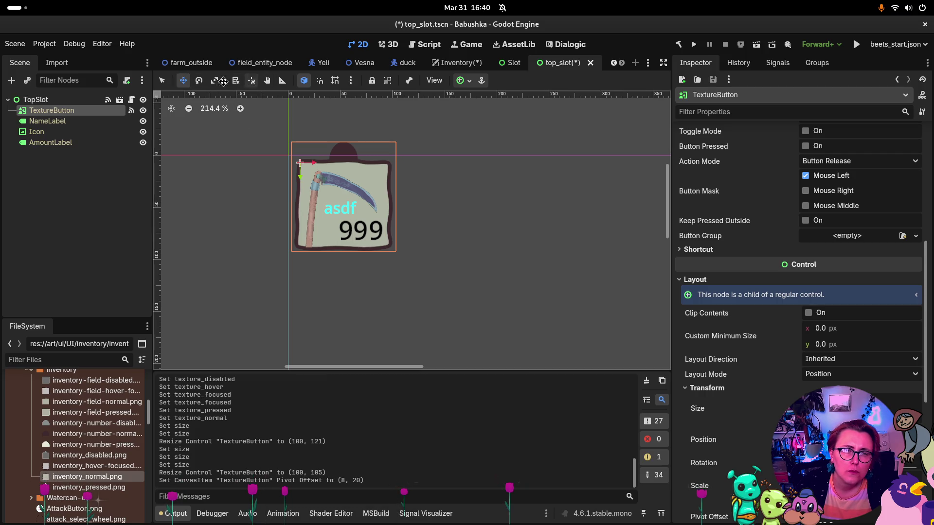
pyautogui.click(162, 80)
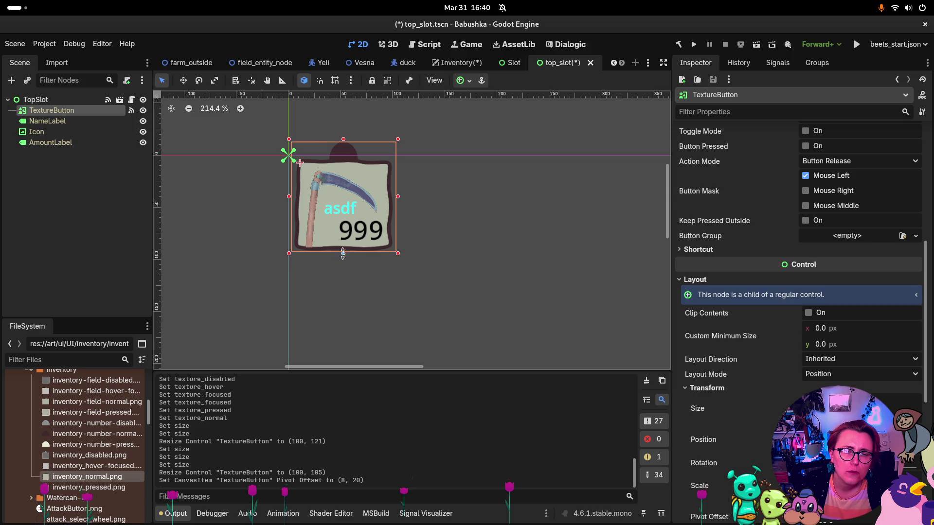
pyautogui.moveTo(343, 254); pyautogui.dragTo(343, 255)
pyautogui.click(514, 63)
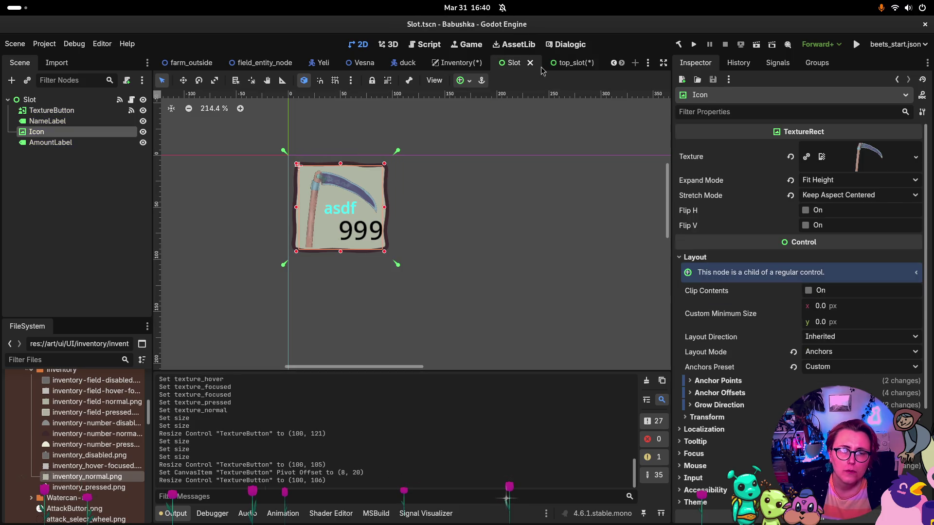
pyautogui.click(566, 62)
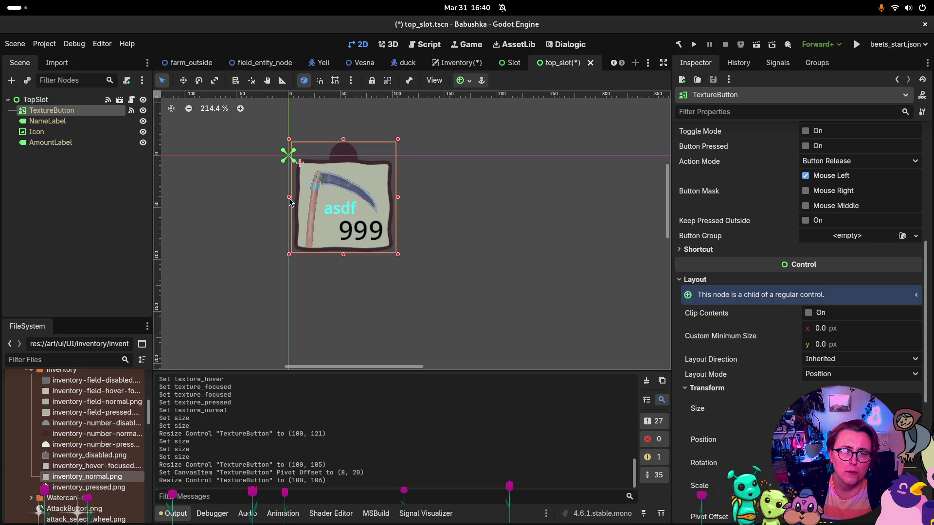
# Step: Widen the TextureButton leftward to 103 and check it against the Slot's TextureButton
pyautogui.moveTo(289, 197); pyautogui.dragTo(285, 197)
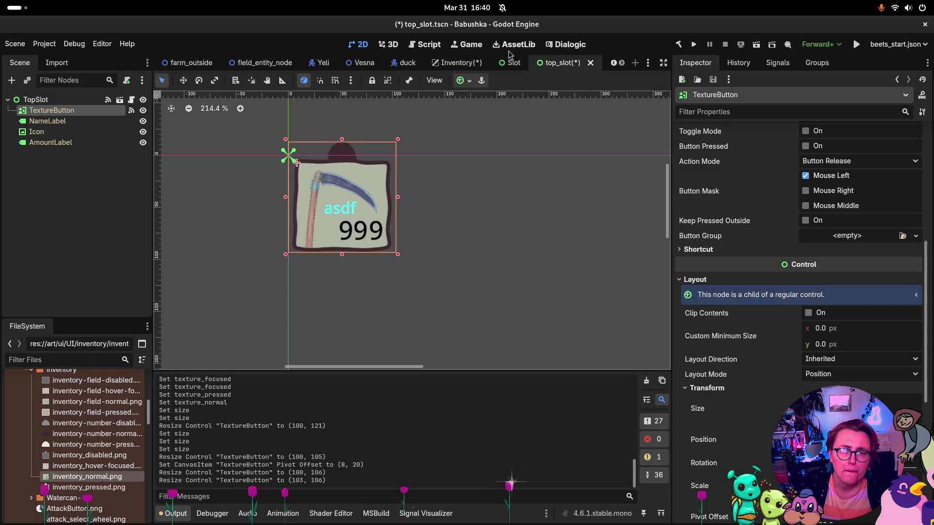
pyautogui.click(508, 66)
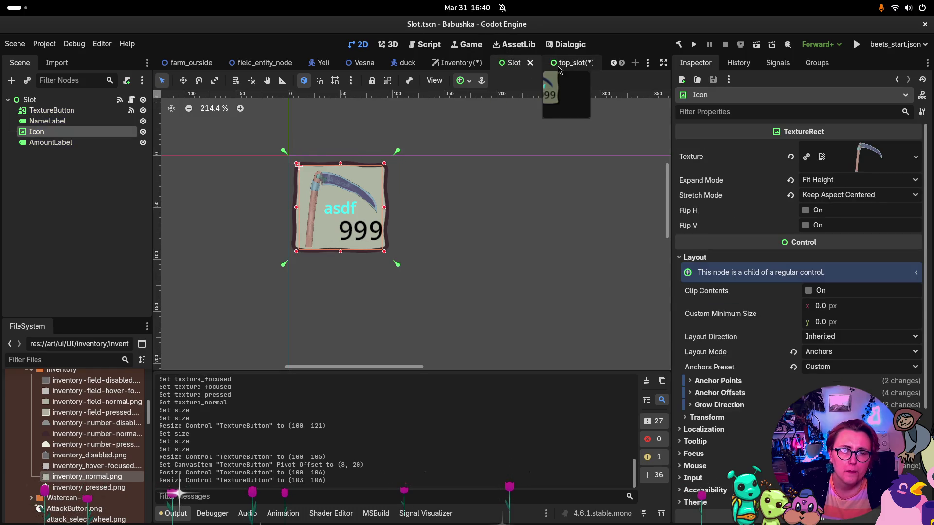
pyautogui.click(558, 67)
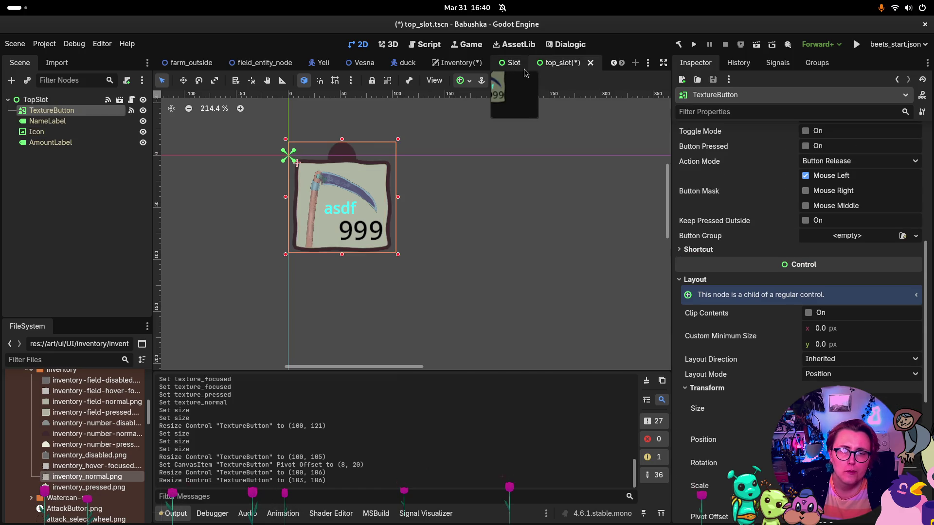
pyautogui.click(36, 99)
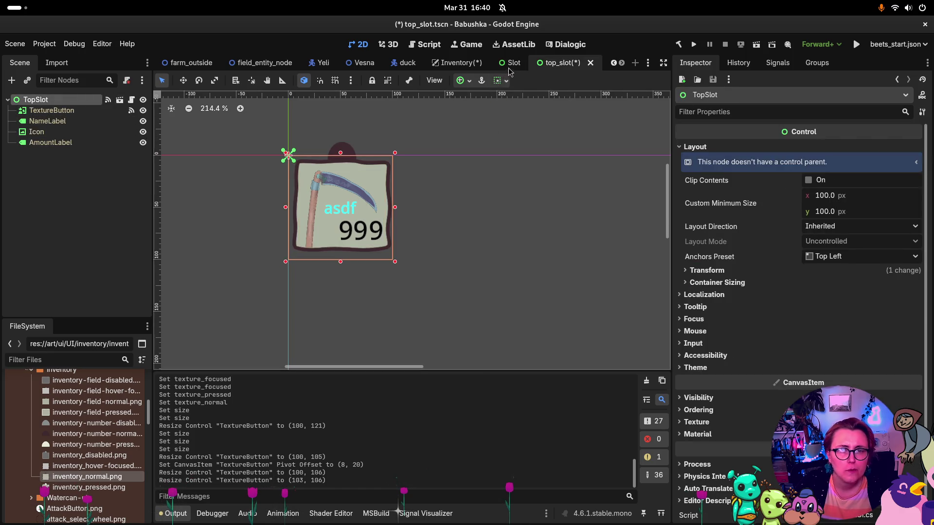
pyautogui.press('Down')
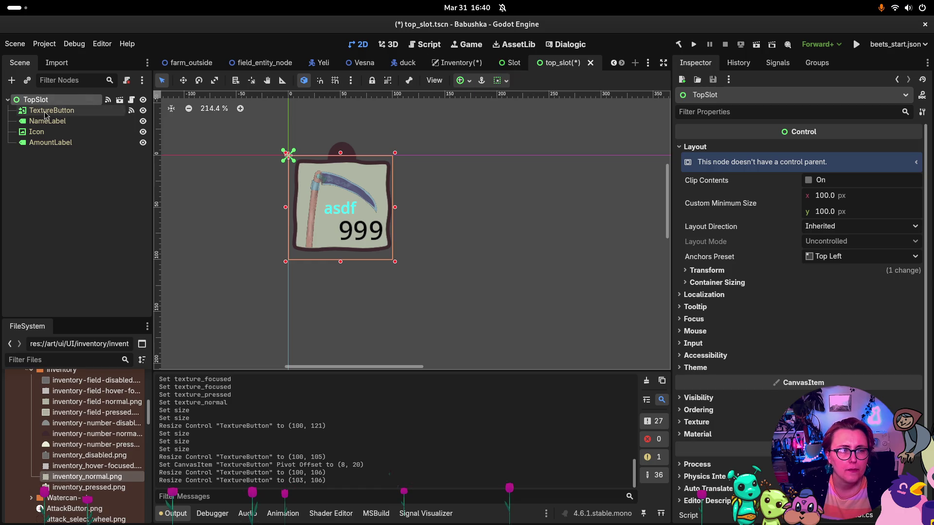
pyautogui.click(512, 63)
pyautogui.click(48, 110)
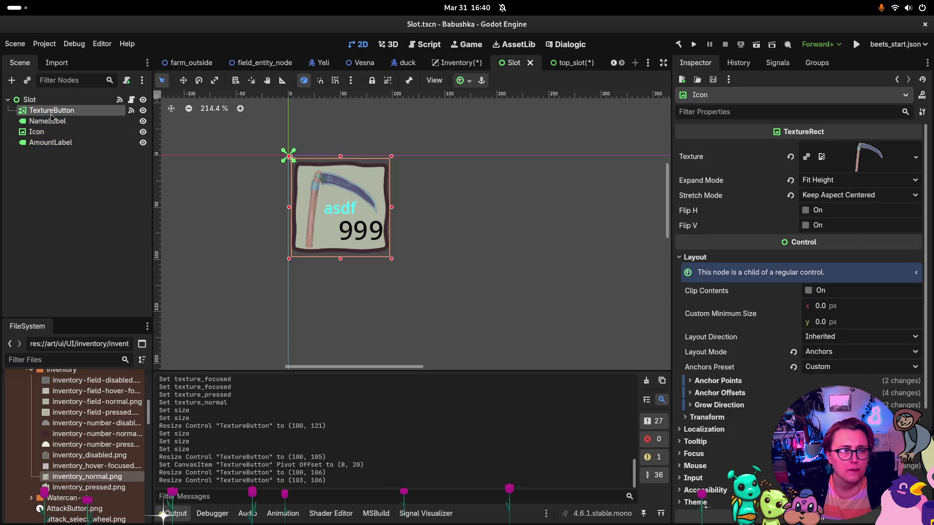
pyautogui.click(573, 65)
# Step: Raise the TextureButton's top edge slightly, checking it against the Slot scene
pyautogui.click(511, 63)
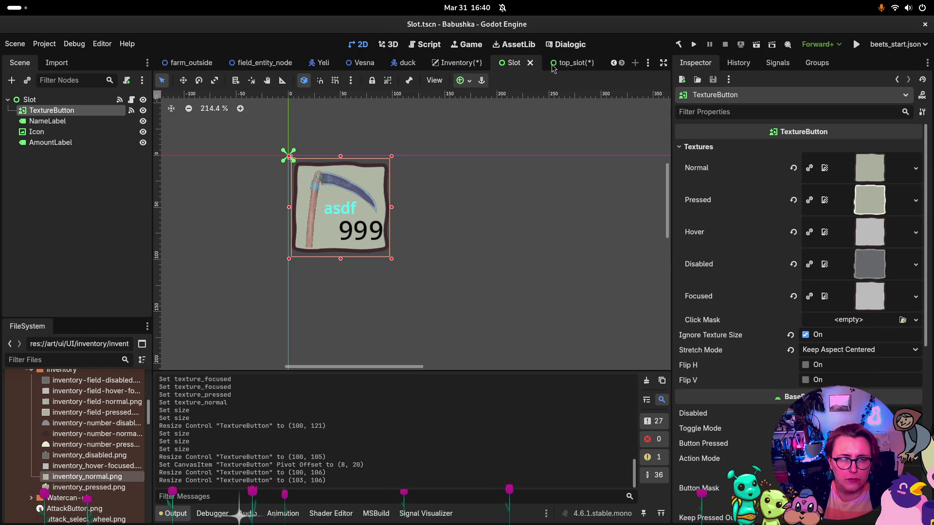
pyautogui.click(548, 67)
pyautogui.click(511, 63)
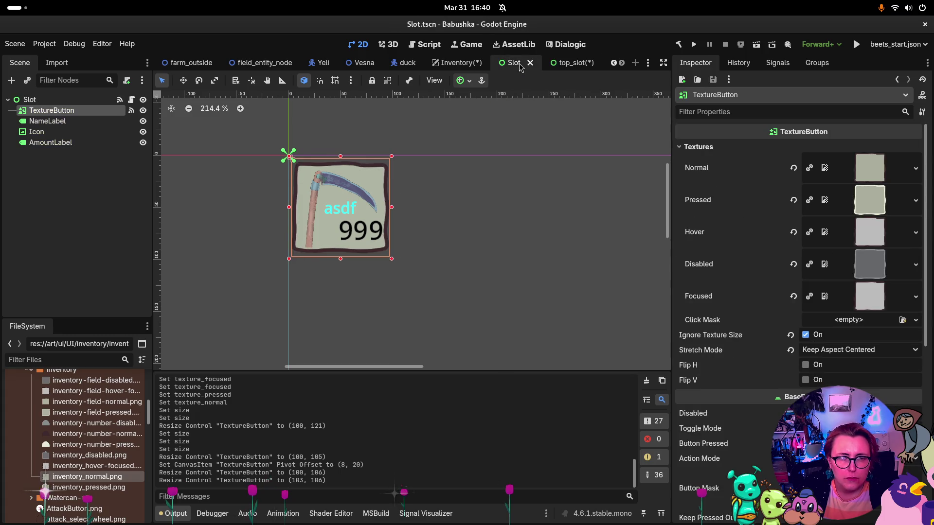
pyautogui.click(573, 66)
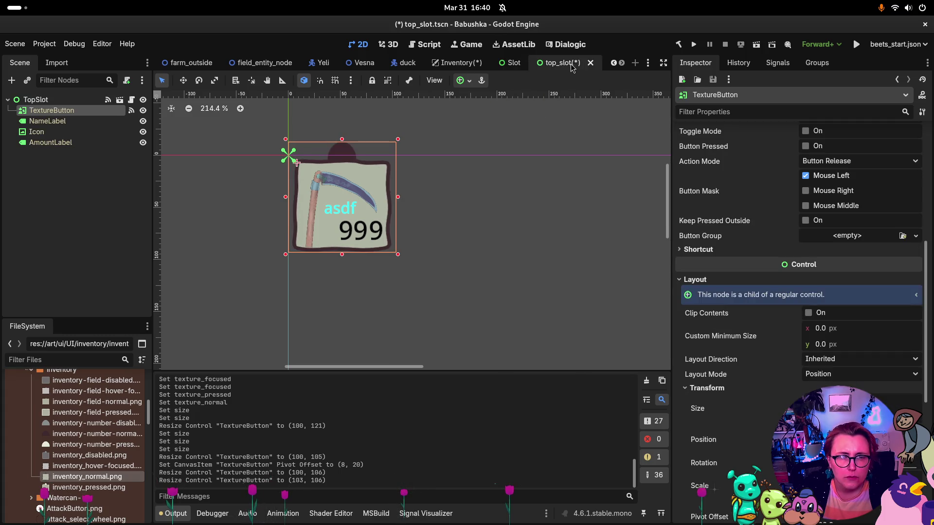
pyautogui.click(512, 63)
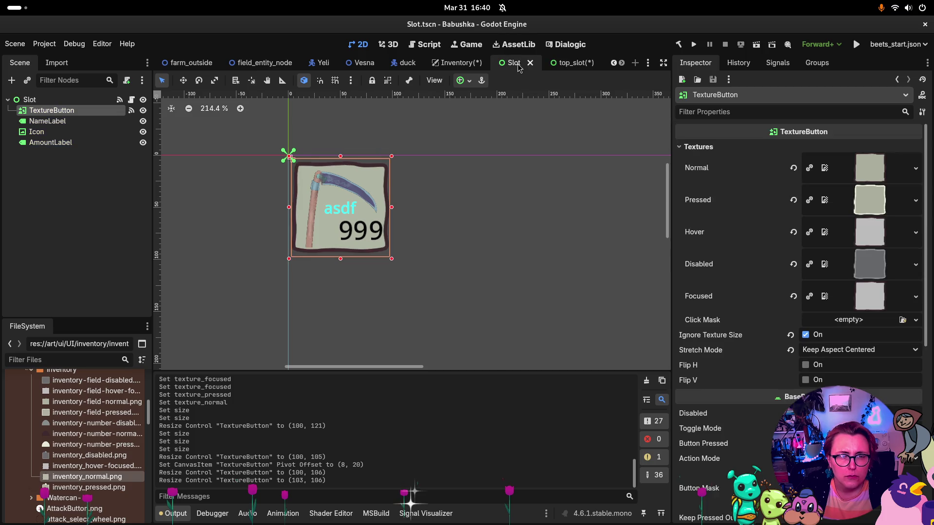
pyautogui.click(575, 66)
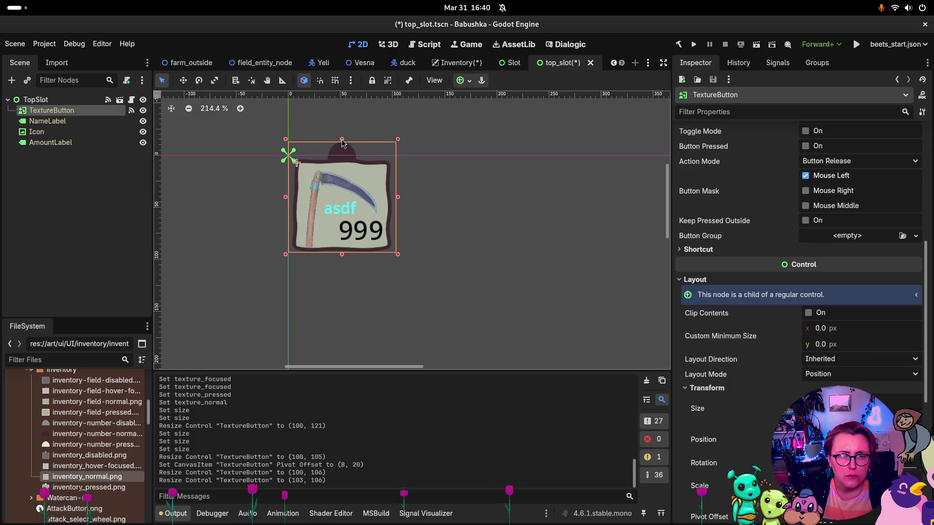
pyautogui.moveTo(342, 141); pyautogui.dragTo(341, 137)
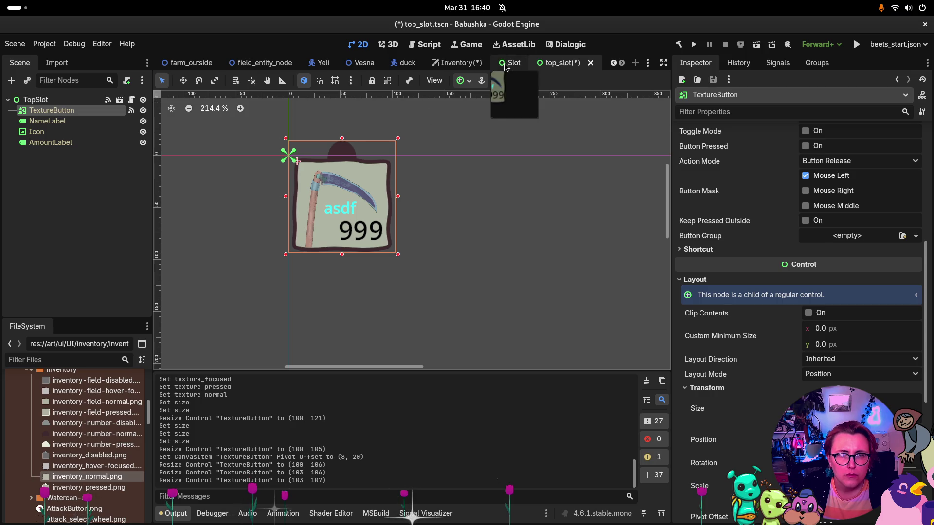
pyautogui.click(512, 64)
pyautogui.click(568, 66)
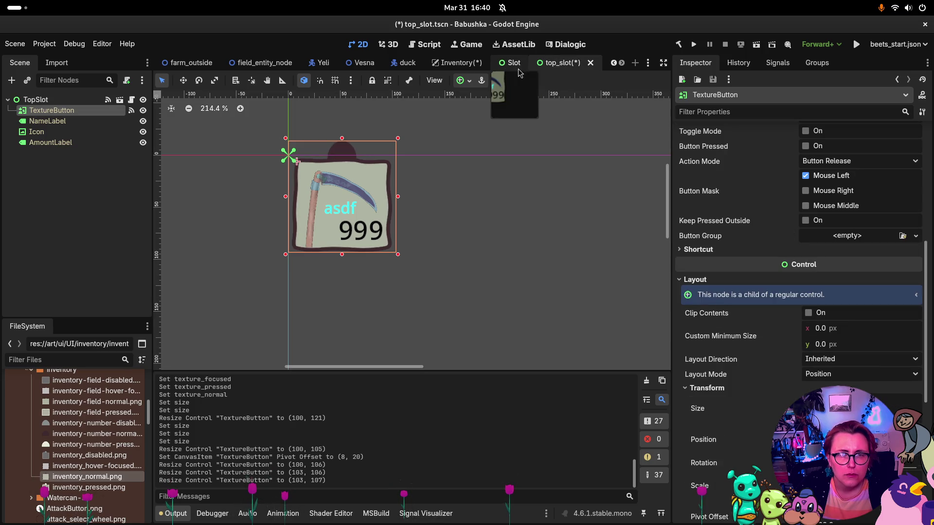
pyautogui.click(515, 63)
pyautogui.click(559, 66)
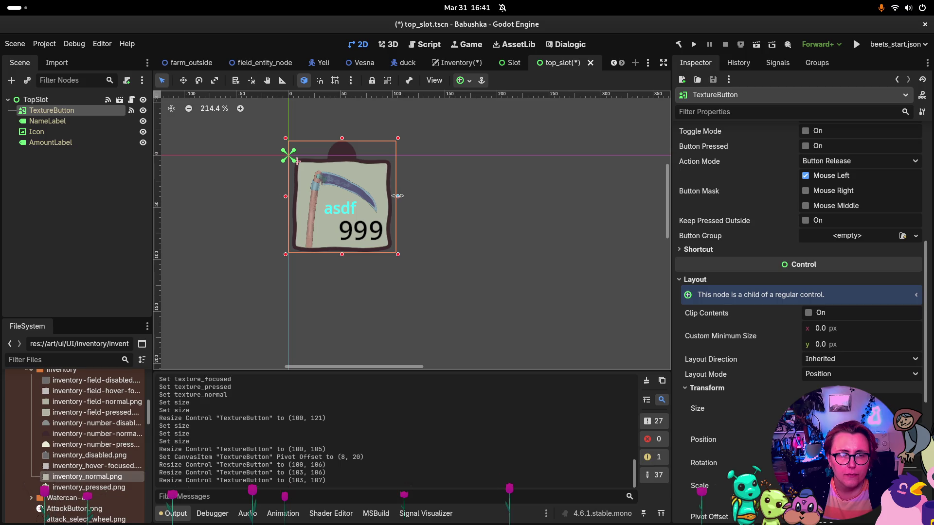
# Step: Narrow the button from its right side to 99 × 107, matching the original Slot
pyautogui.moveTo(397, 196)
pyautogui.mouseDown()
pyautogui.moveTo(384, 197)
pyautogui.moveTo(393, 199)
pyautogui.mouseUp()
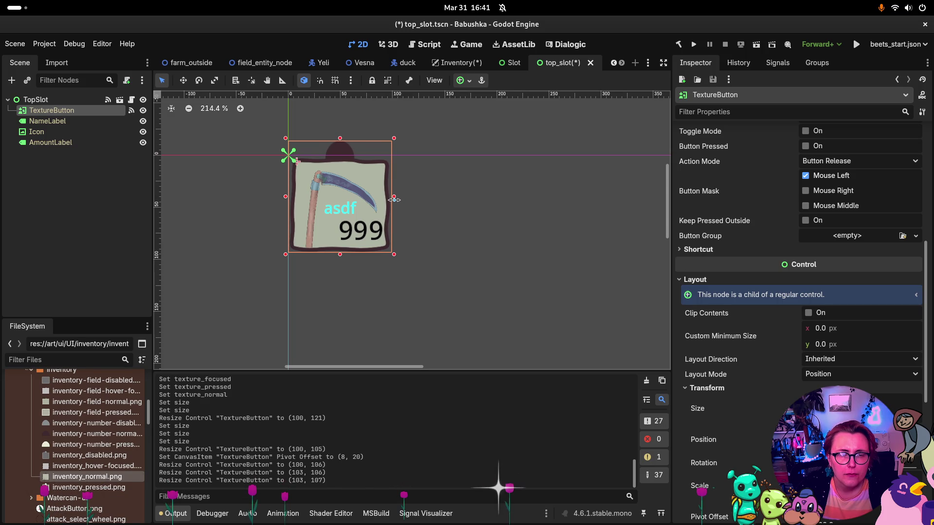
pyautogui.click(512, 63)
pyautogui.click(558, 65)
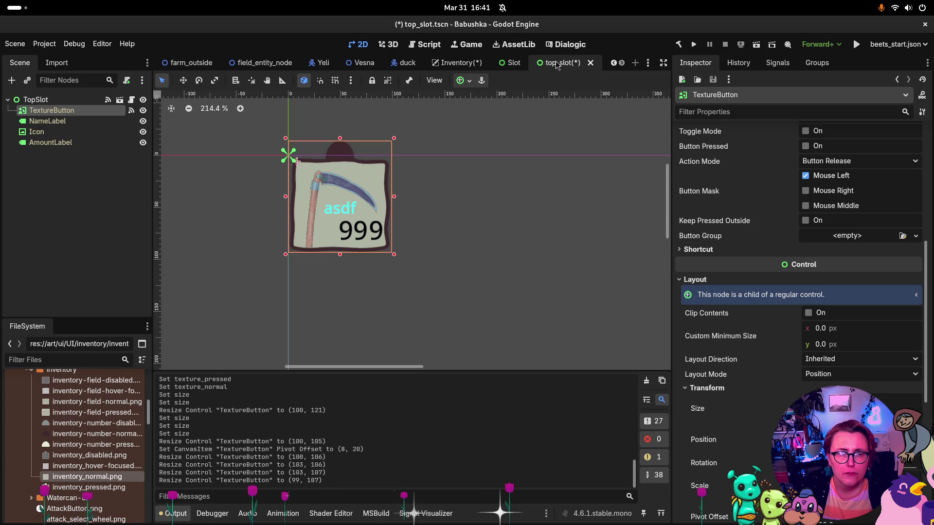
pyautogui.click(512, 63)
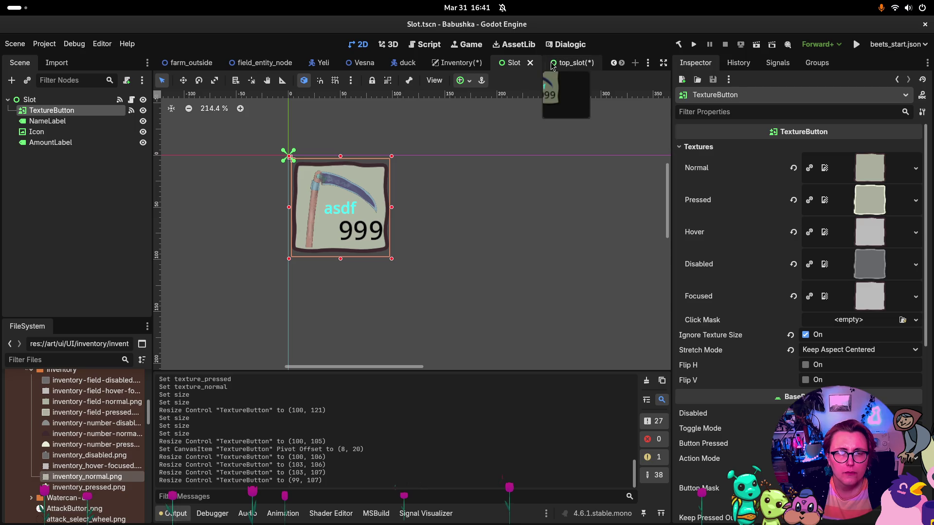
pyautogui.click(567, 64)
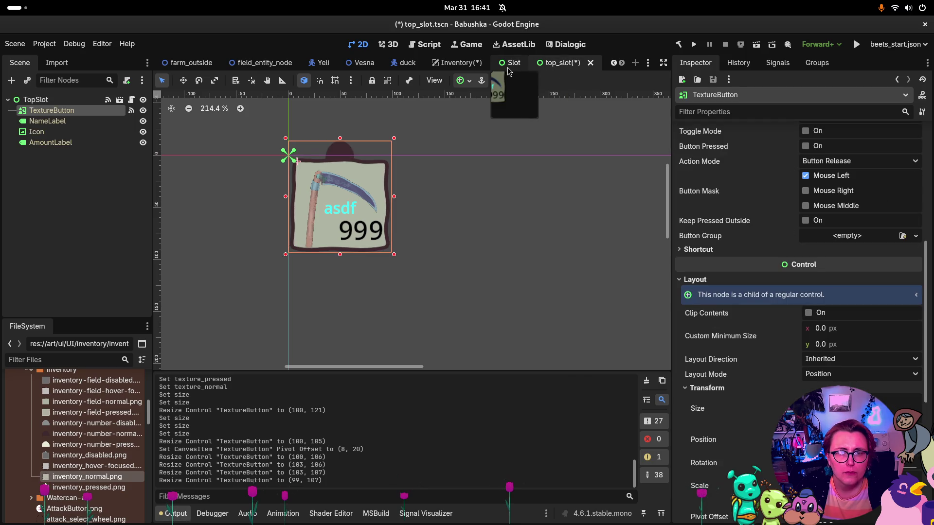
pyautogui.click(509, 66)
pyautogui.click(567, 66)
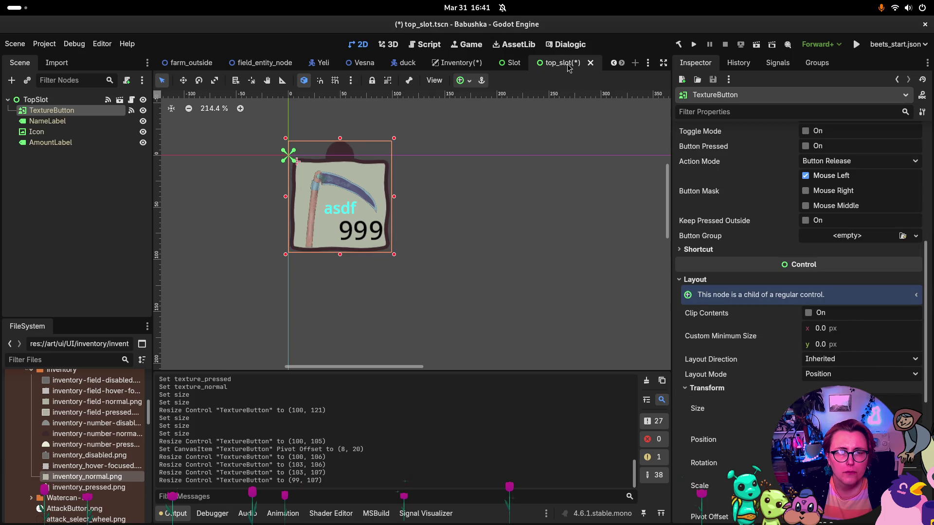
pyautogui.click(510, 66)
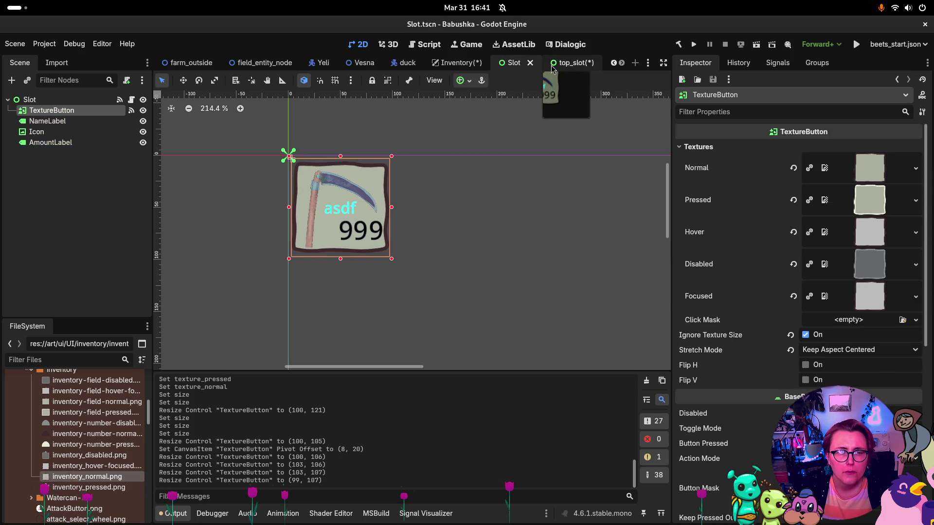
pyautogui.click(568, 66)
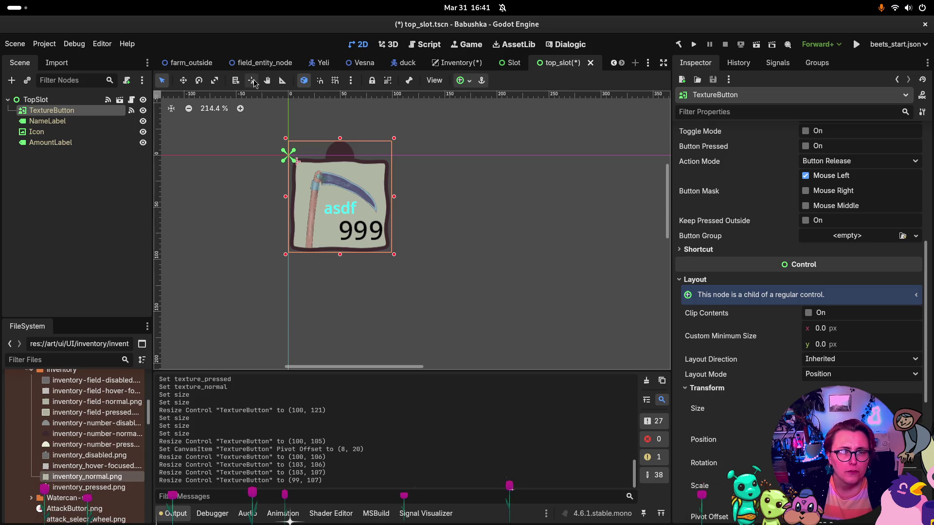
# Step: Place the TextureButton's pivot at offset (3, 15) near its top-left corner
pyautogui.click(252, 81)
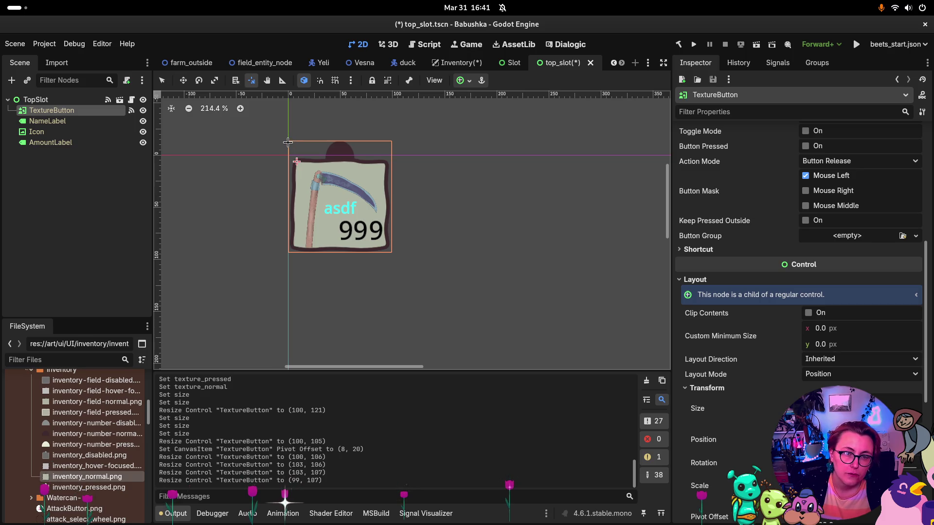
pyautogui.click(289, 141)
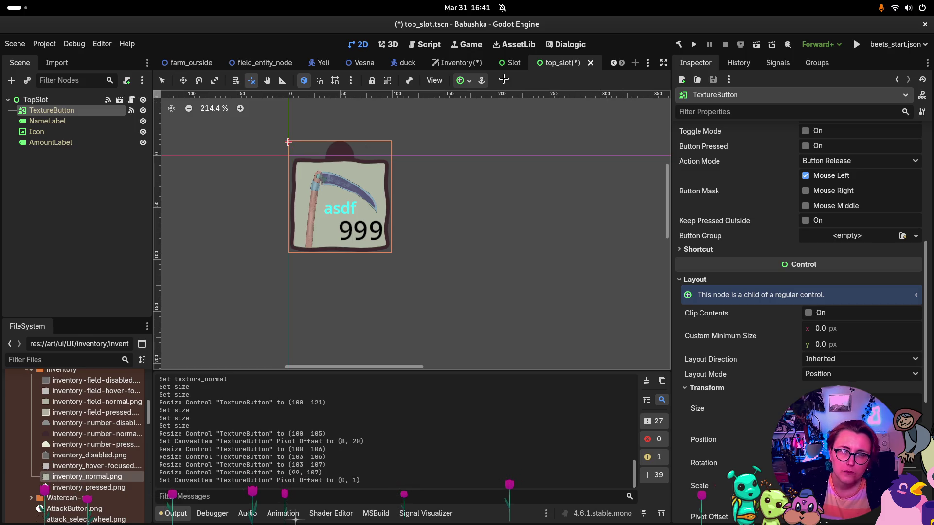
pyautogui.click(513, 63)
pyautogui.click(559, 63)
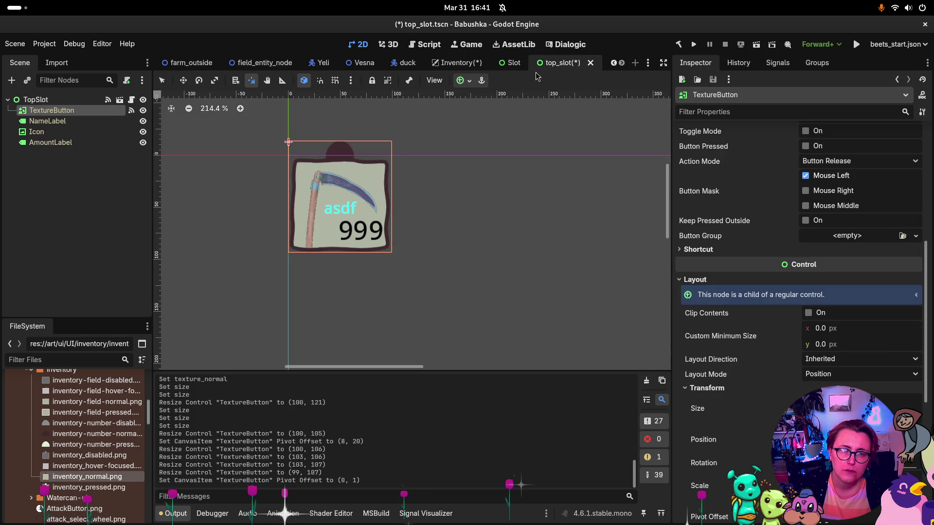
pyautogui.click(508, 64)
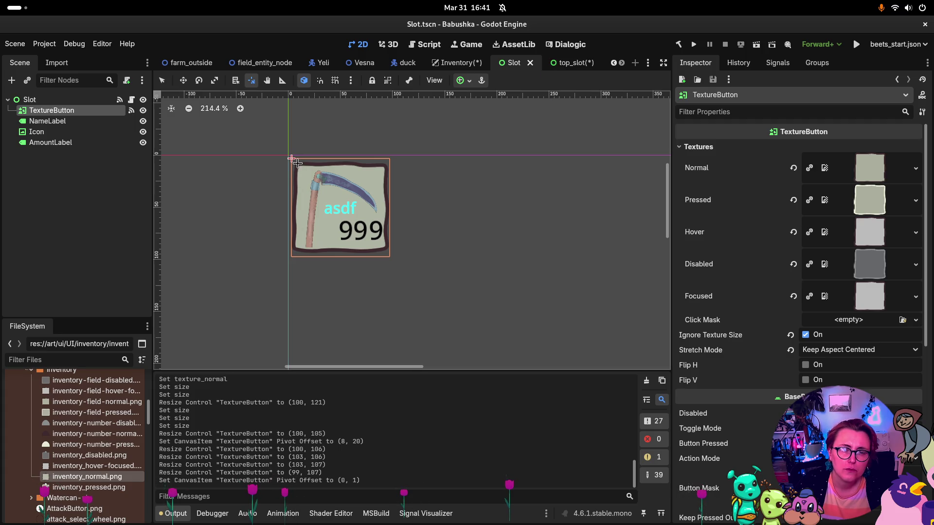
pyautogui.click(564, 63)
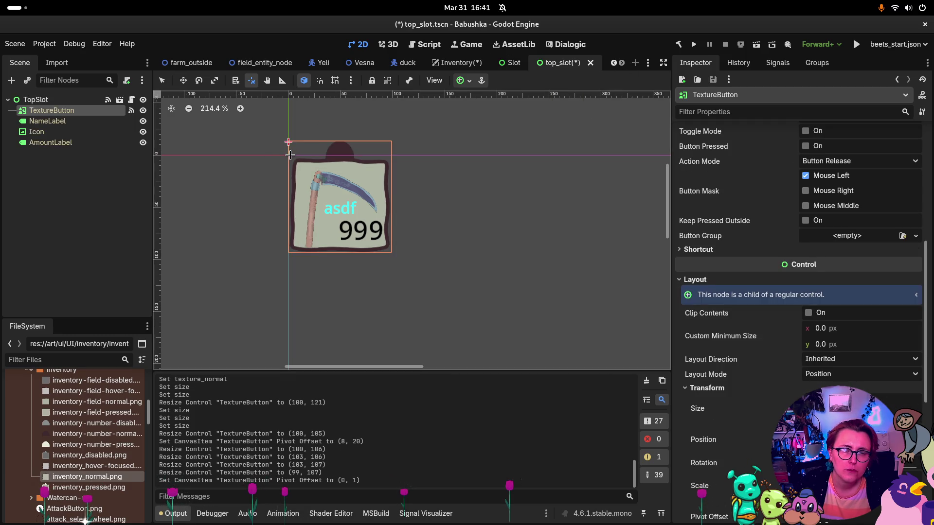
pyautogui.click(289, 155)
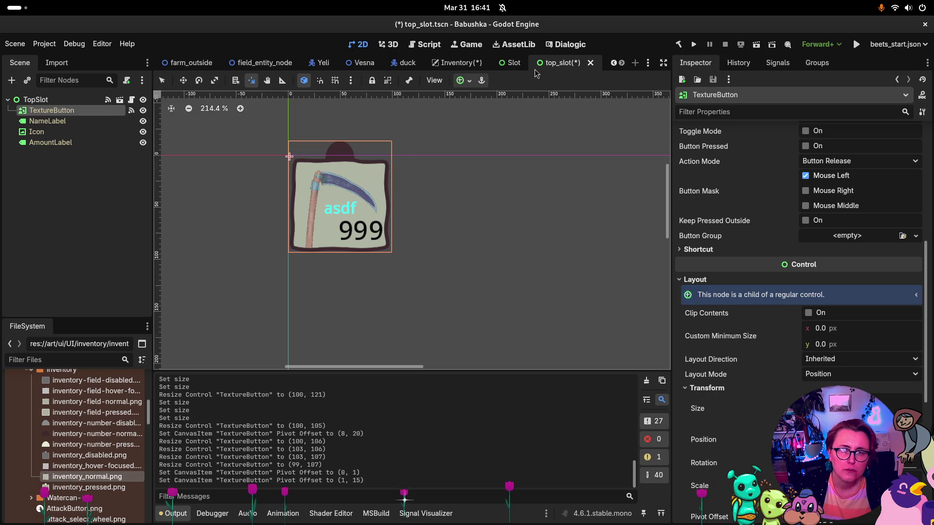
pyautogui.click(512, 63)
pyautogui.click(559, 63)
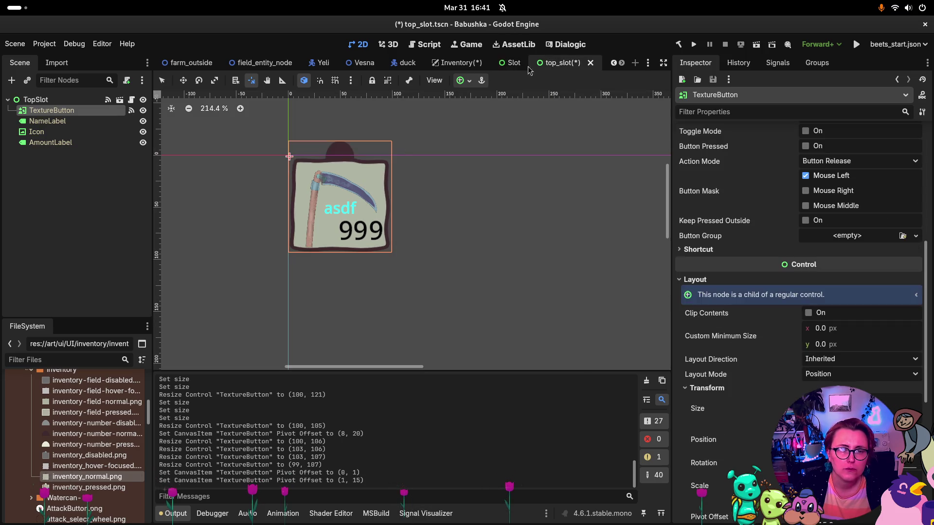
pyautogui.click(291, 157)
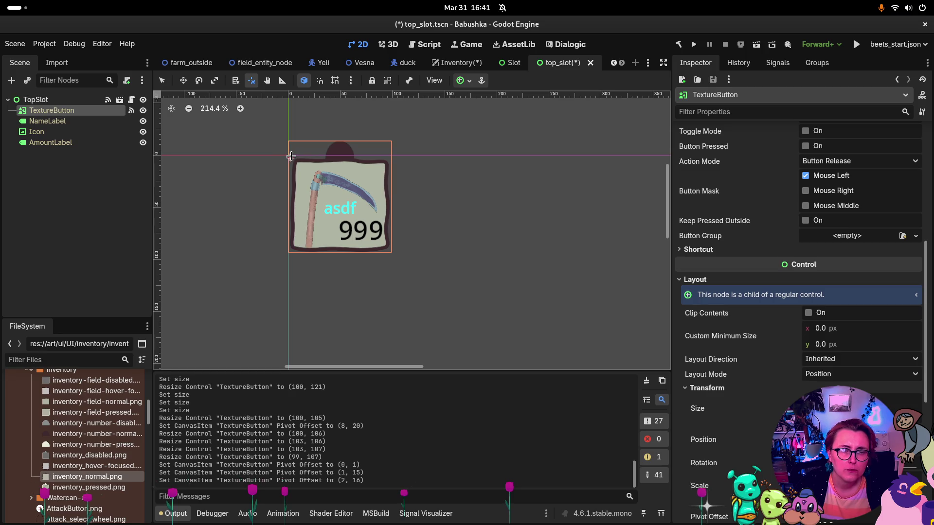
pyautogui.click(291, 157)
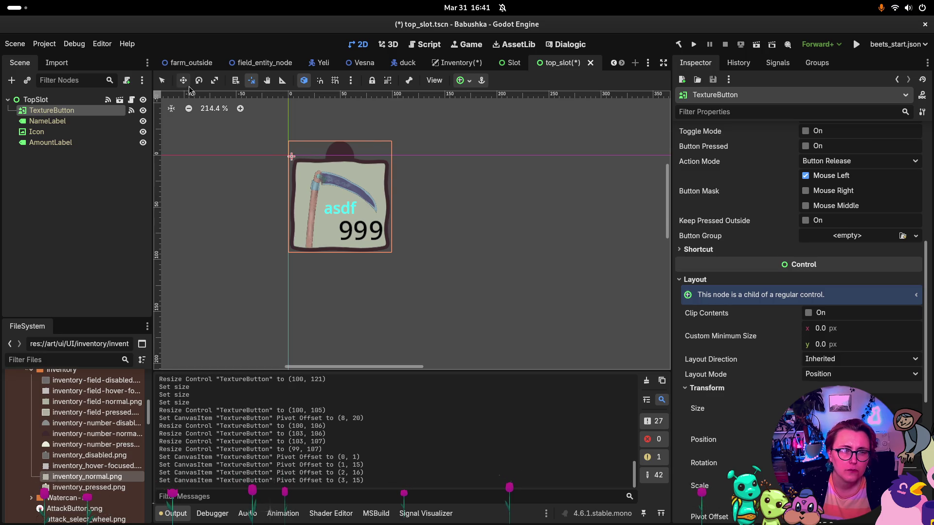
# Step: Return to the Select tool and save top_slot.tscn
pyautogui.click(161, 80)
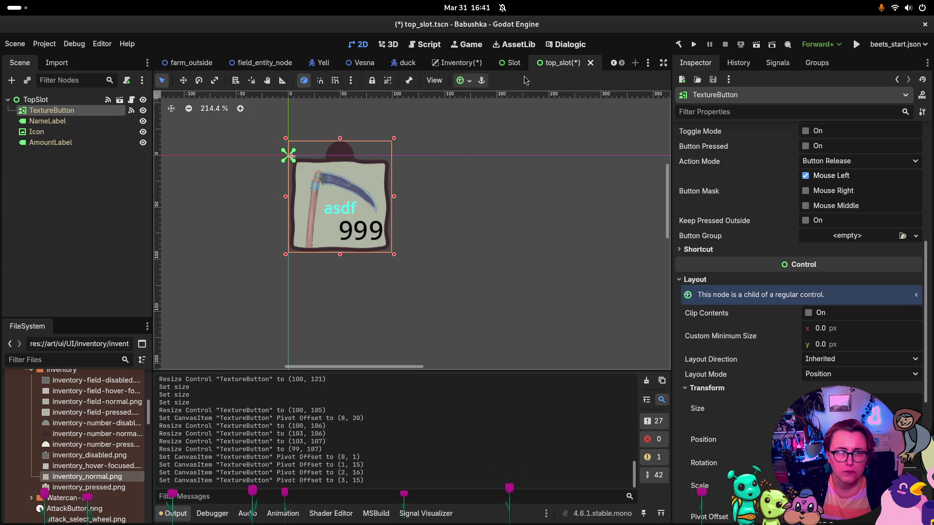
pyautogui.hotkey('ctrl', 's')
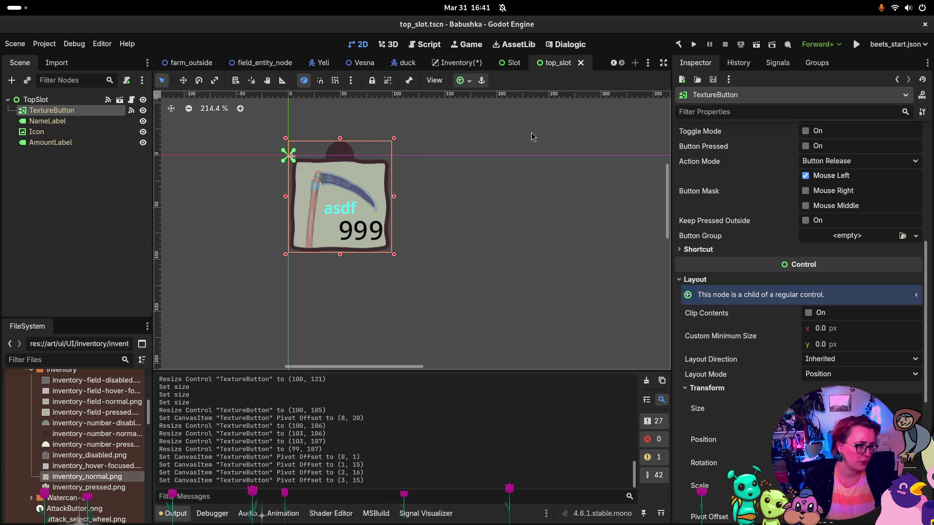
pyautogui.click(459, 63)
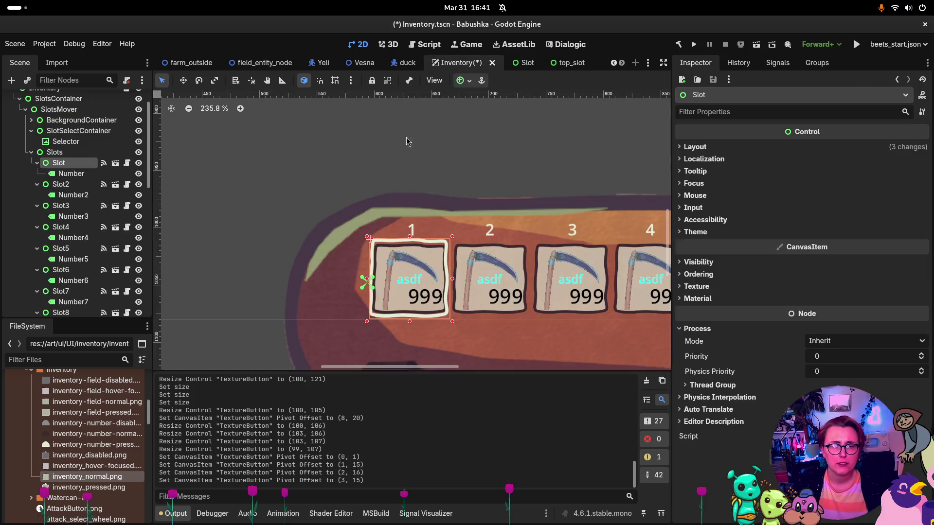
# Step: Inspect the first Slot and its Number label in the Inventory scene
pyautogui.click(76, 176)
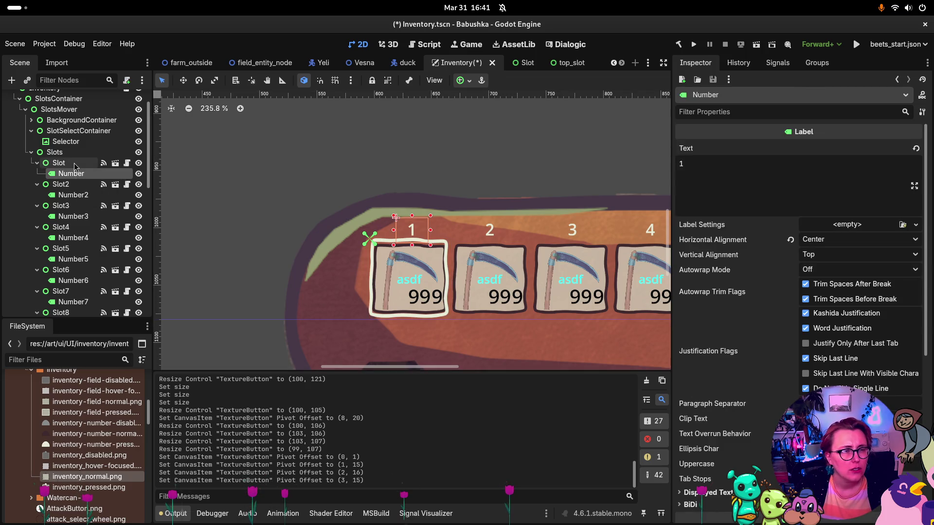
pyautogui.click(75, 165)
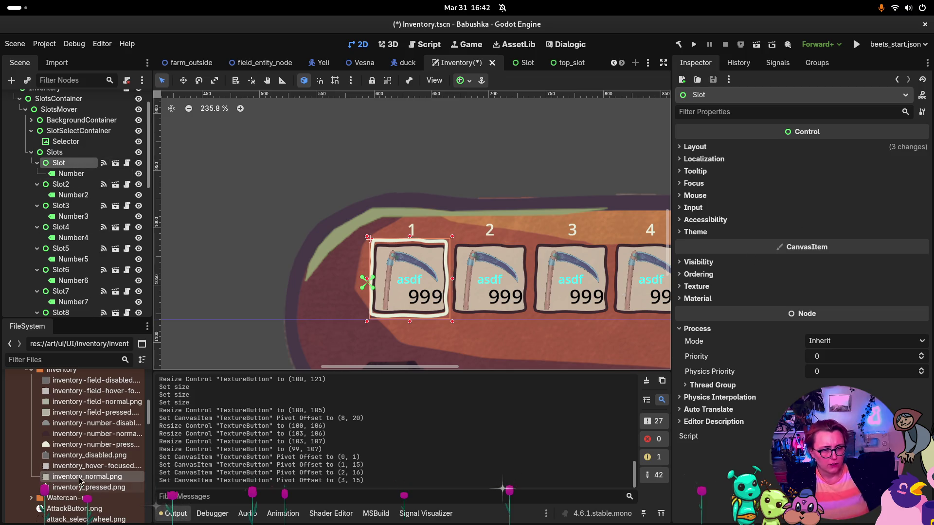
pyautogui.scroll(-5, 67, 458)
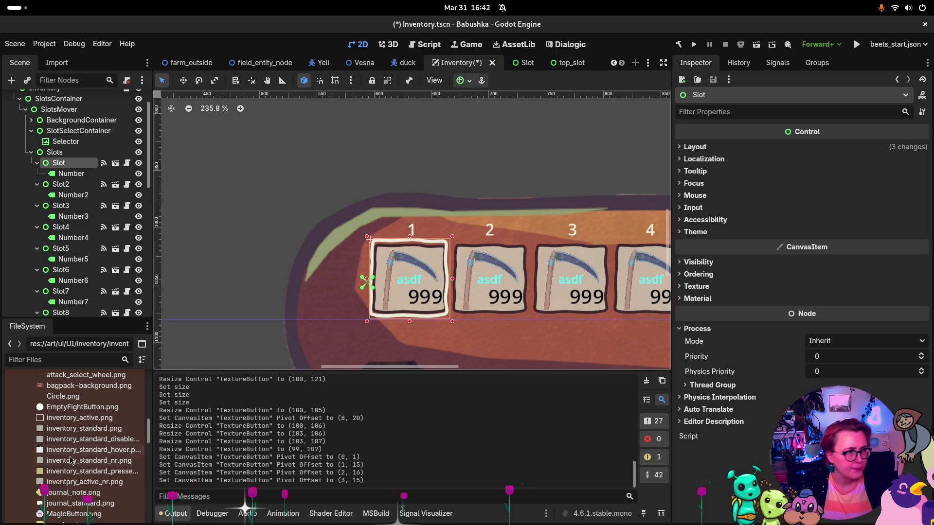
pyautogui.scroll(-2, 73, 464)
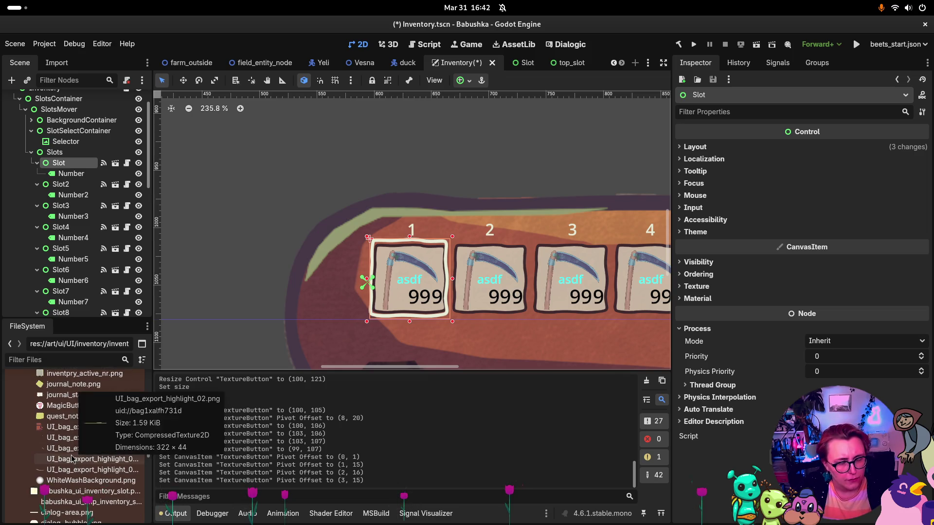
pyautogui.scroll(8, 65, 443)
pyautogui.scroll(2, 63, 437)
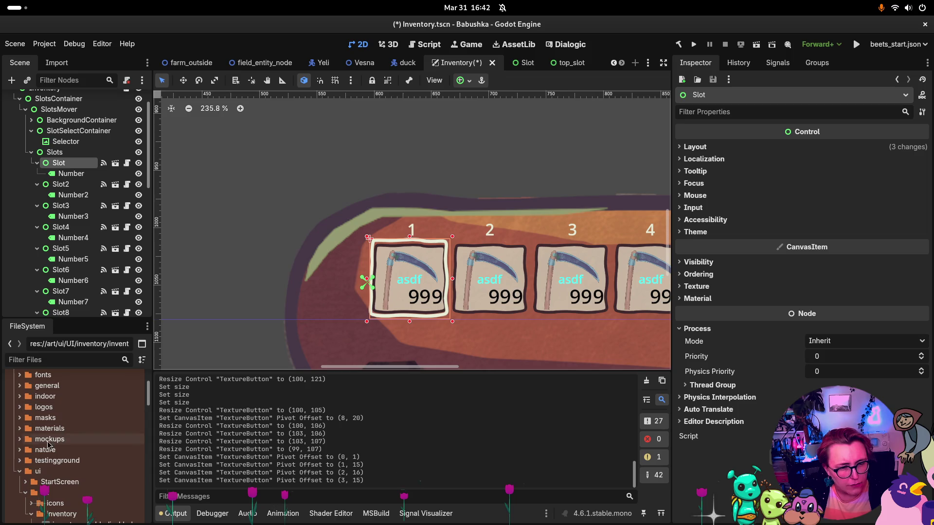
# Step: Find top_slot.tscn in prefabs/UI/Inventory and instance it into the Inventory scene
pyautogui.click(20, 471)
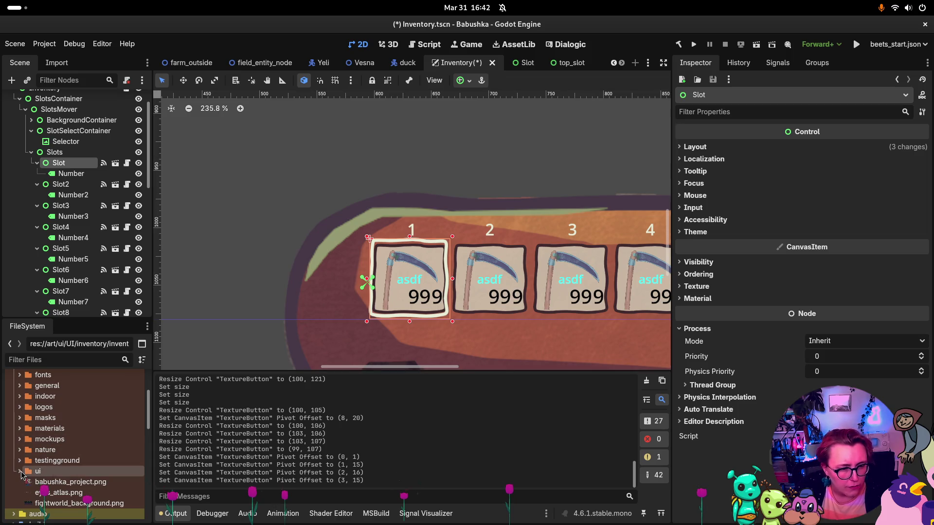
pyautogui.scroll(-10, 29, 469)
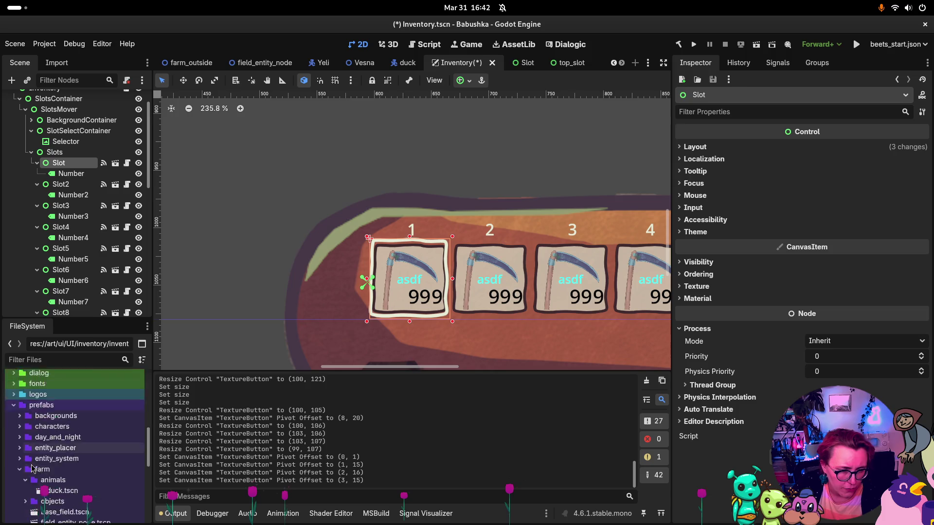
pyautogui.scroll(-3, 57, 462)
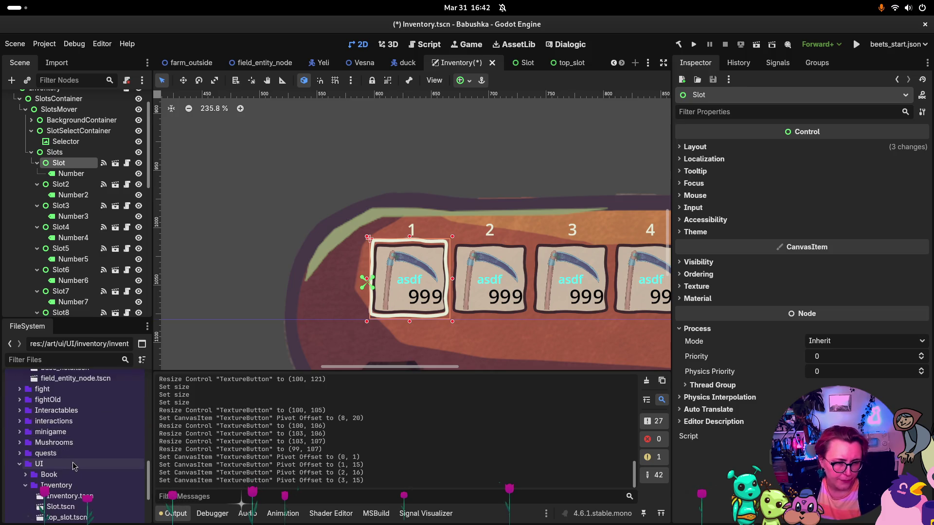
pyautogui.scroll(3, 60, 455)
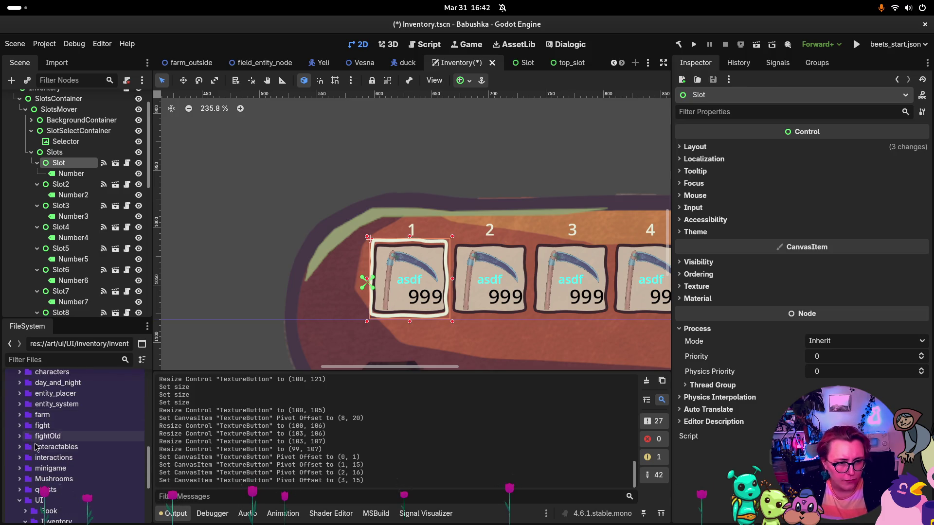
pyautogui.scroll(-3, 36, 446)
pyautogui.moveTo(82, 318)
pyautogui.mouseDown()
pyautogui.moveTo(89, 139)
pyautogui.moveTo(69, 151)
pyautogui.mouseUp()
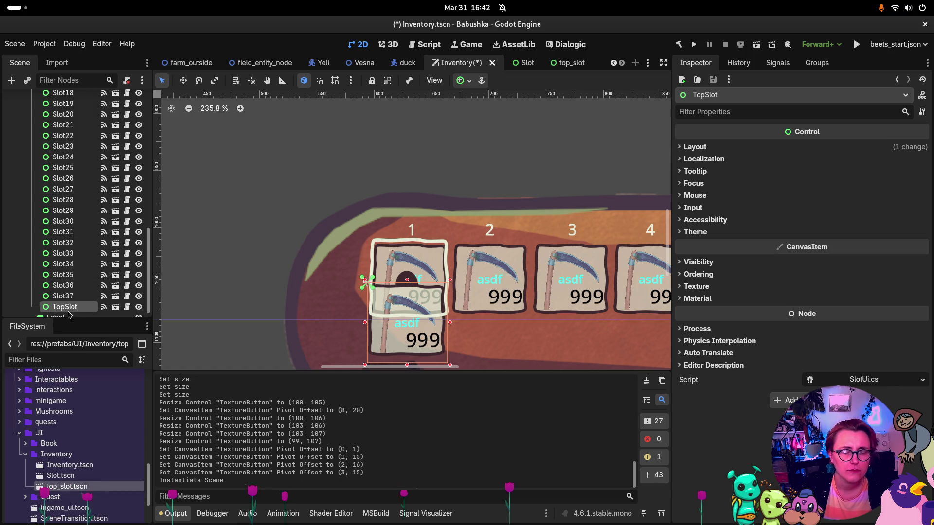
pyautogui.moveTo(69, 310)
pyautogui.mouseDown()
pyautogui.moveTo(88, 73)
pyautogui.moveTo(70, 176)
pyautogui.moveTo(80, 167)
pyautogui.moveTo(78, 174)
pyautogui.mouseUp()
pyautogui.click(74, 196)
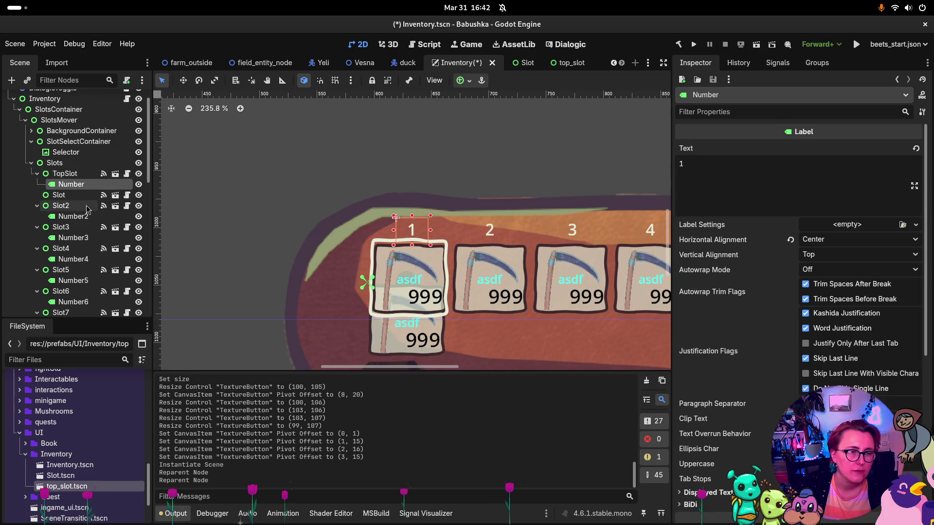
pyautogui.click(78, 175)
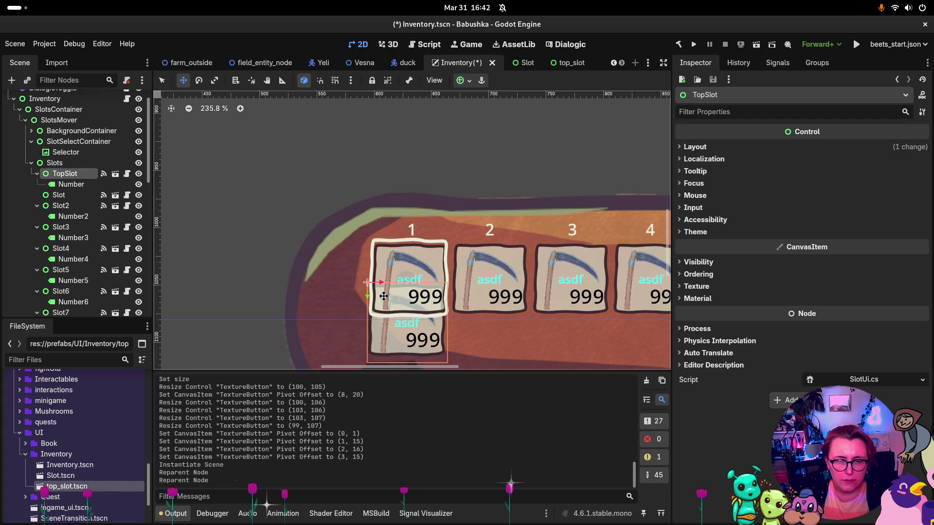
pyautogui.click(59, 195)
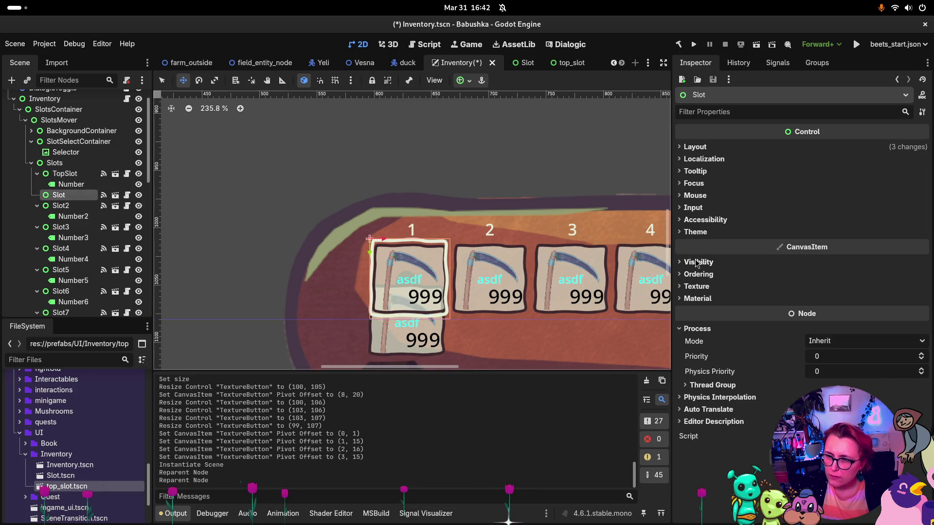
pyautogui.click(694, 147)
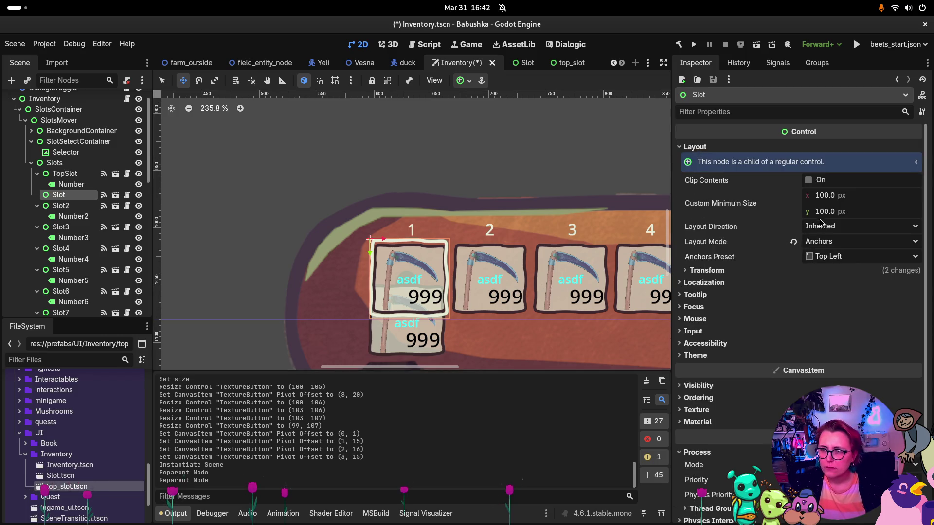
pyautogui.click(708, 271)
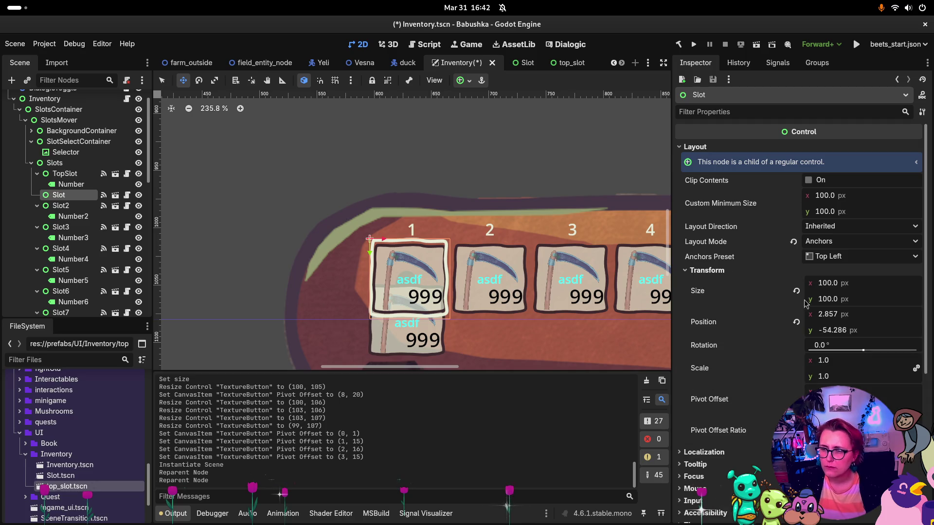
pyautogui.click(72, 177)
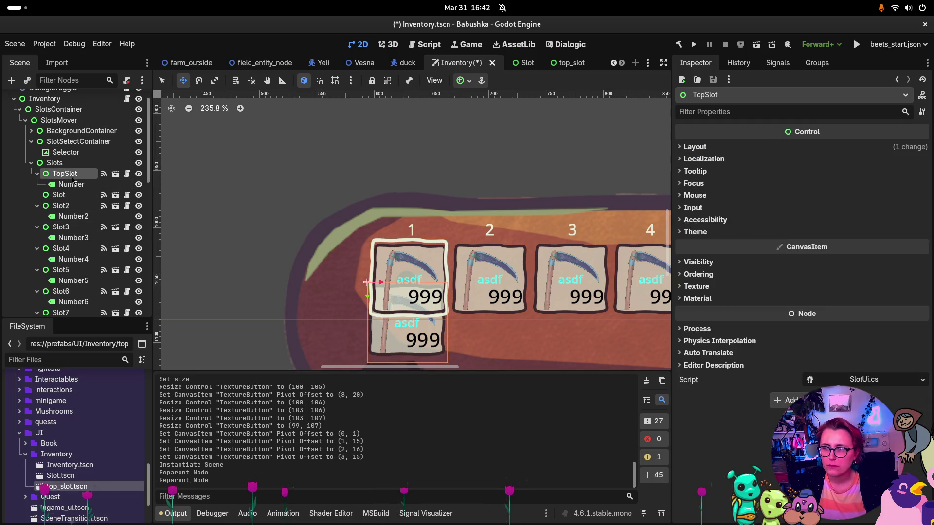
pyautogui.click(695, 146)
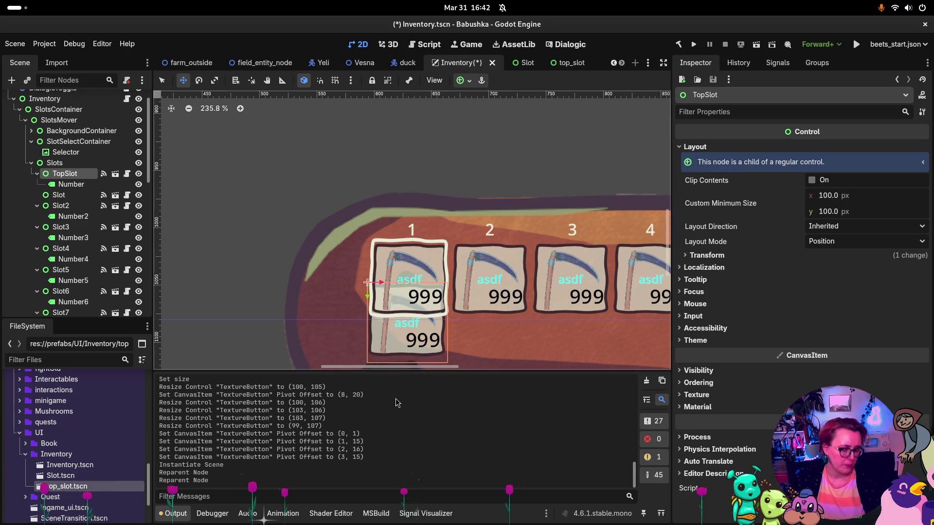
pyautogui.press('super')
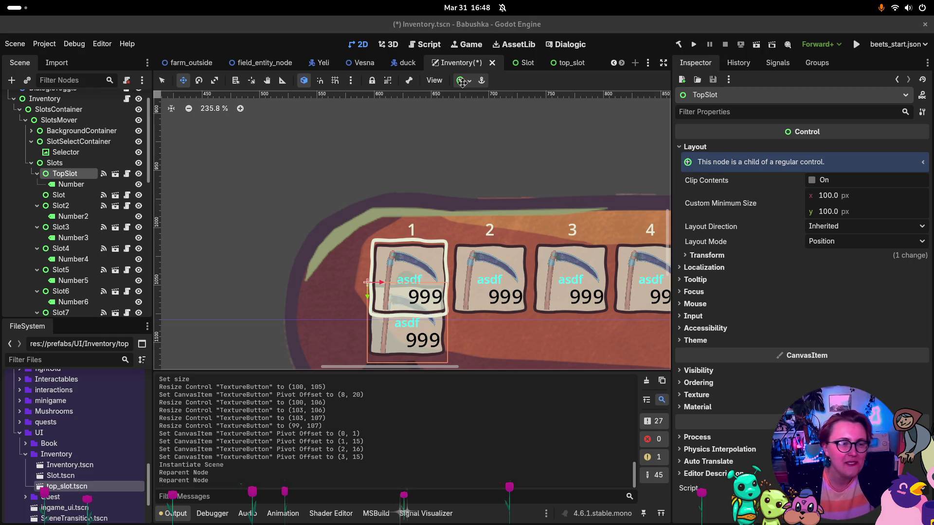
# Step: Compare the original Slot's and TopSlot's size, position and the Header Slots list
pyautogui.click(58, 196)
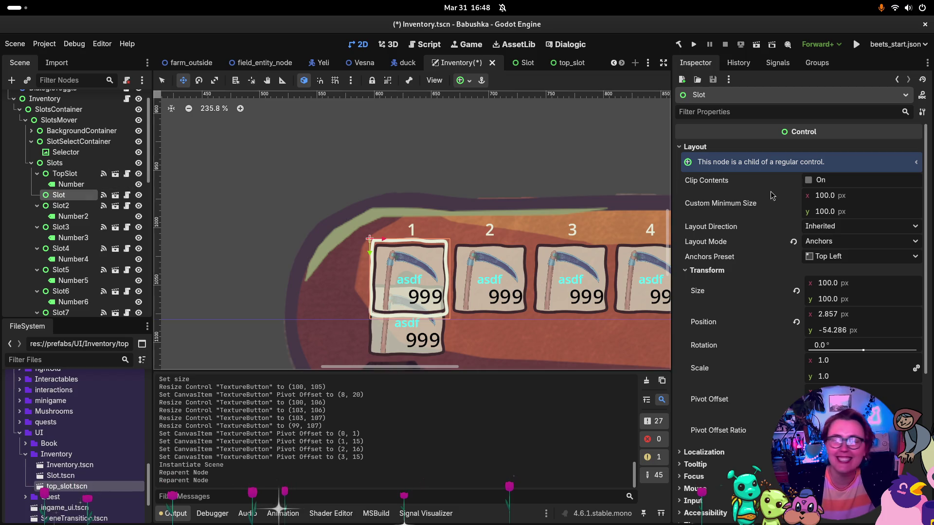
pyautogui.click(65, 175)
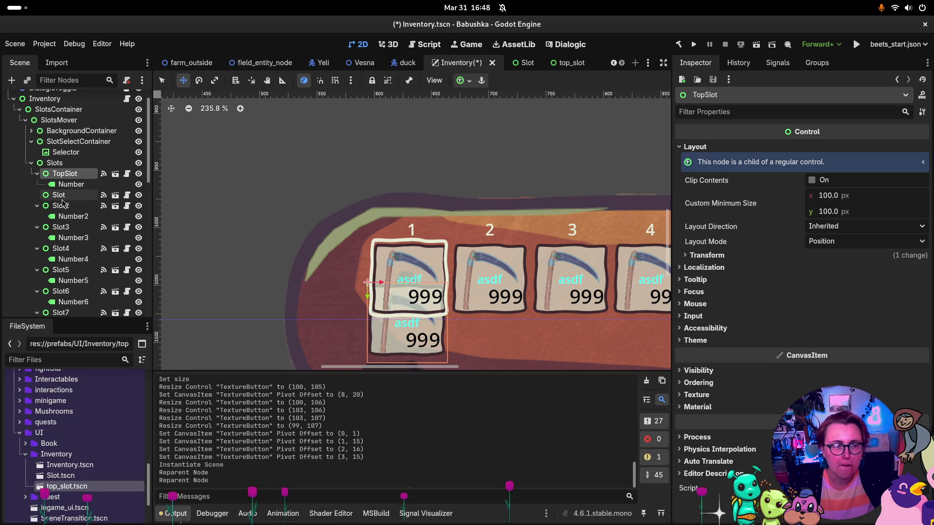
pyautogui.click(59, 195)
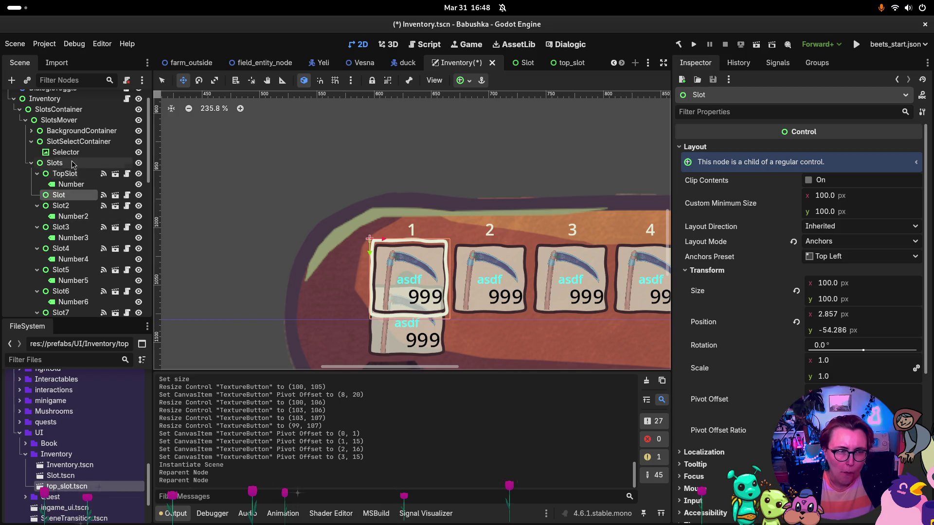
pyautogui.click(73, 165)
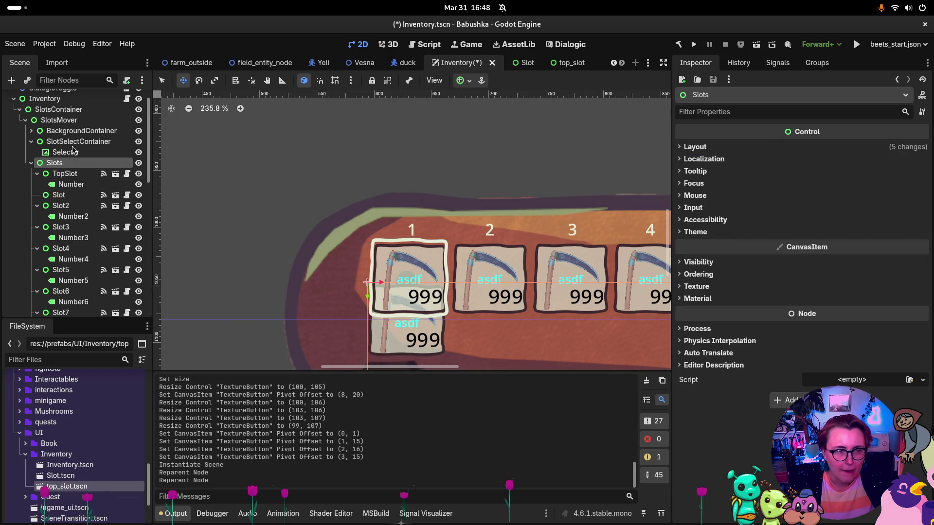
pyautogui.click(81, 99)
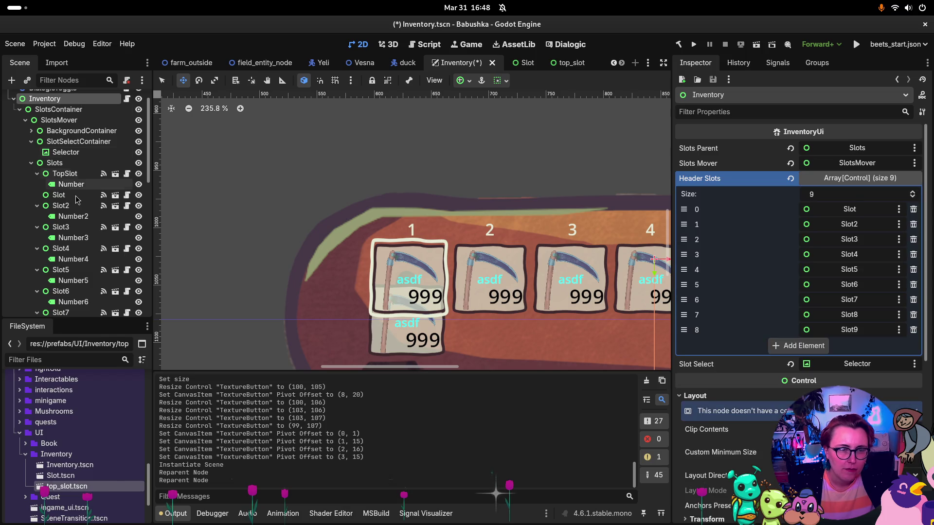
# Step: Move TopSlot onto the first slot at (2, -53) and drag its Number label 1 down
pyautogui.click(81, 173)
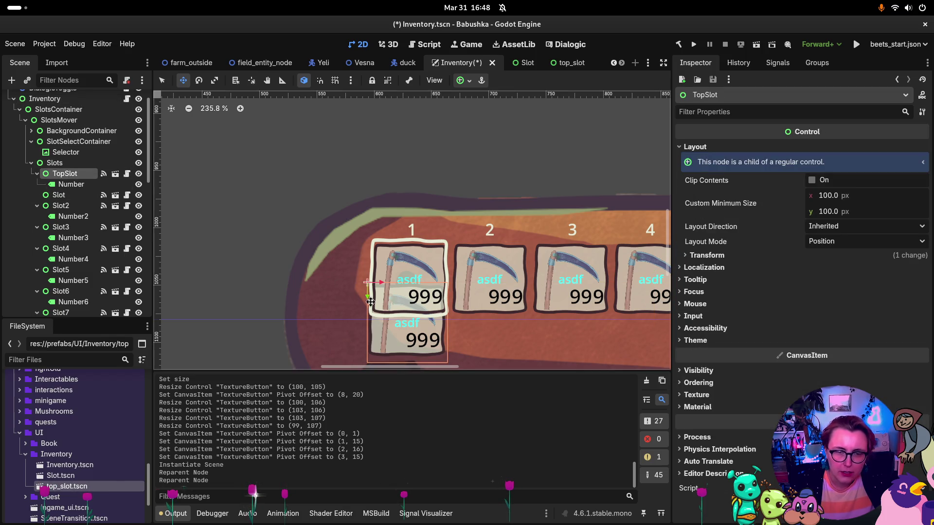
pyautogui.moveTo(370, 288); pyautogui.dragTo(373, 243)
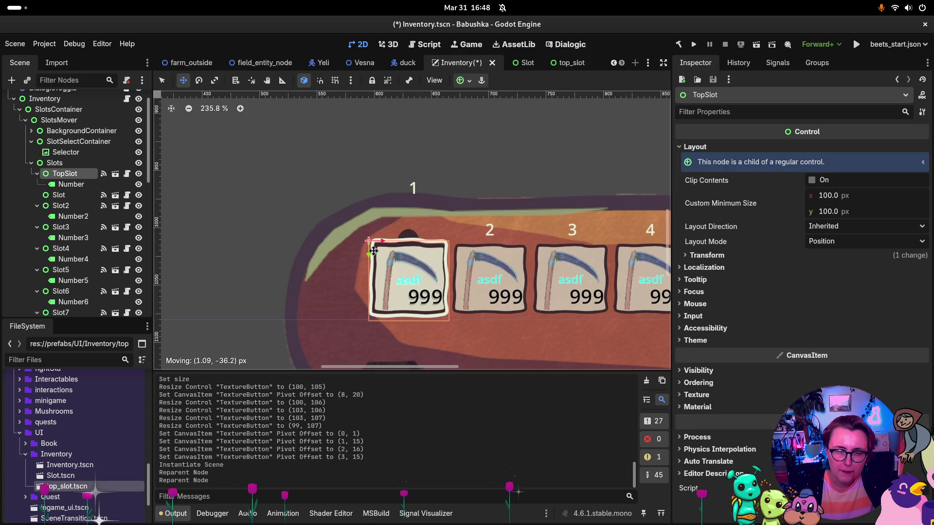
pyautogui.moveTo(373, 251); pyautogui.dragTo(373, 251)
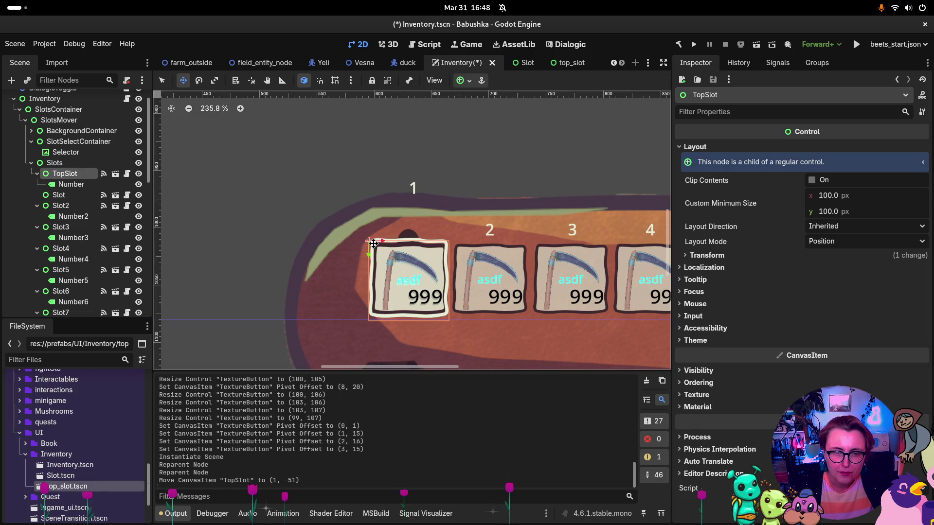
pyautogui.moveTo(373, 243); pyautogui.dragTo(374, 241)
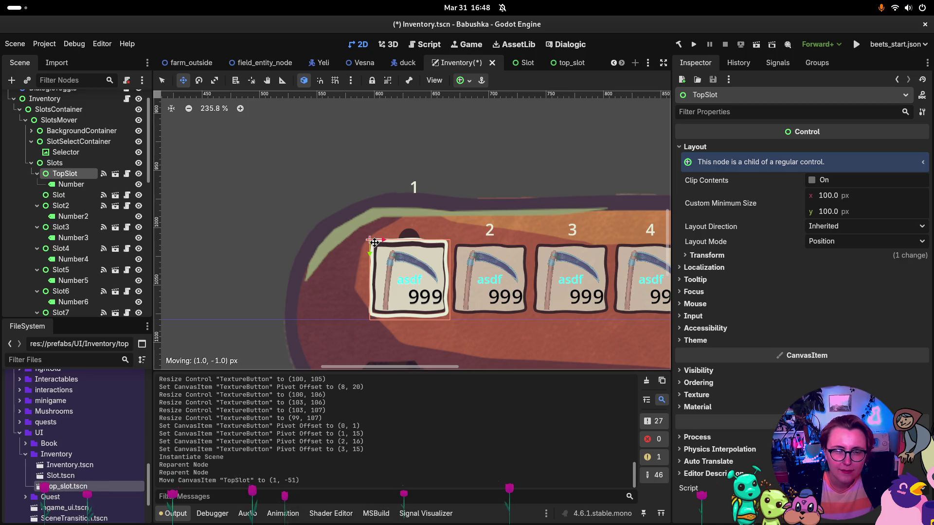
pyautogui.moveTo(373, 242); pyautogui.dragTo(375, 243)
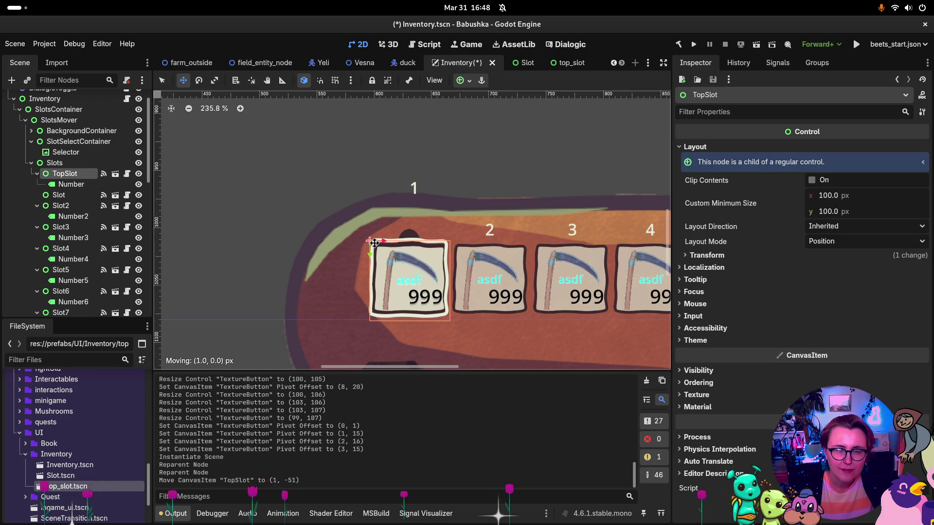
pyautogui.moveTo(374, 243); pyautogui.dragTo(376, 242)
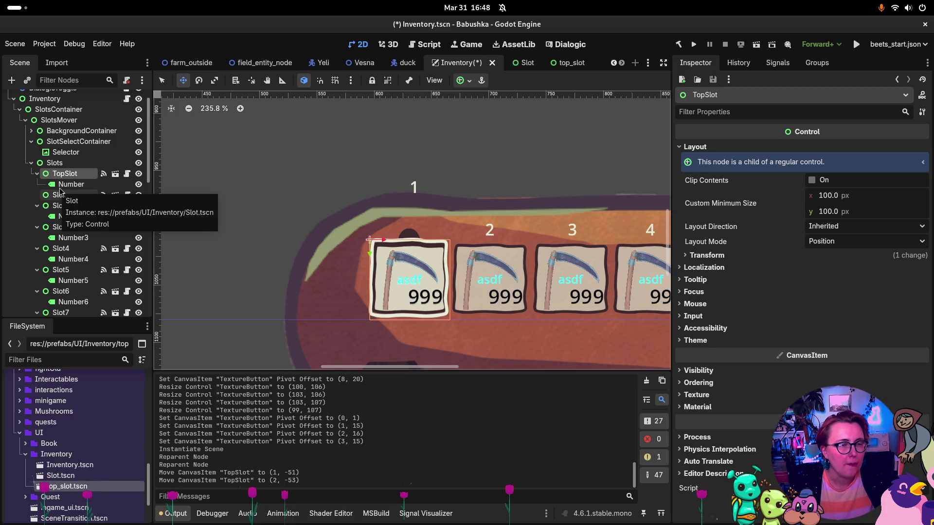
pyautogui.click(71, 183)
pyautogui.moveTo(400, 178); pyautogui.dragTo(396, 229)
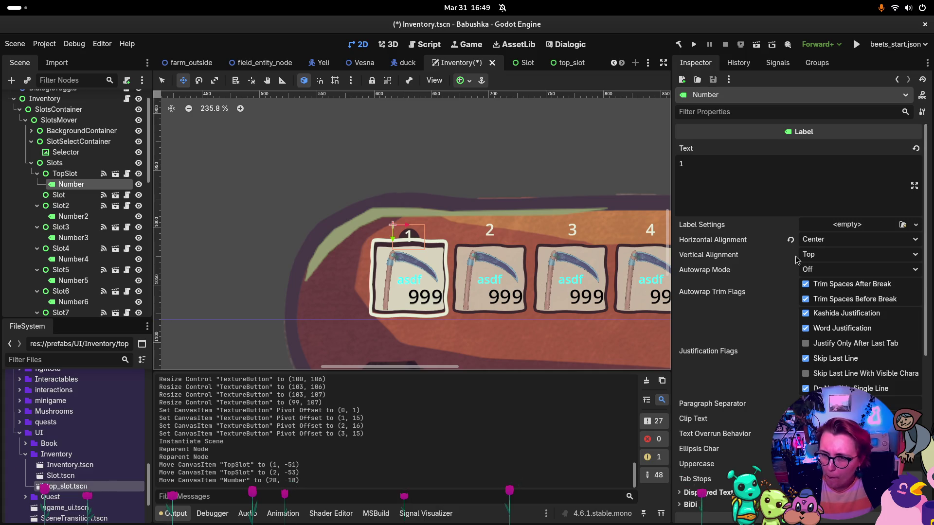
# Step: Scroll to check the '1' label now straddling TopSlot's top edge
pyautogui.scroll(-5, 759, 452)
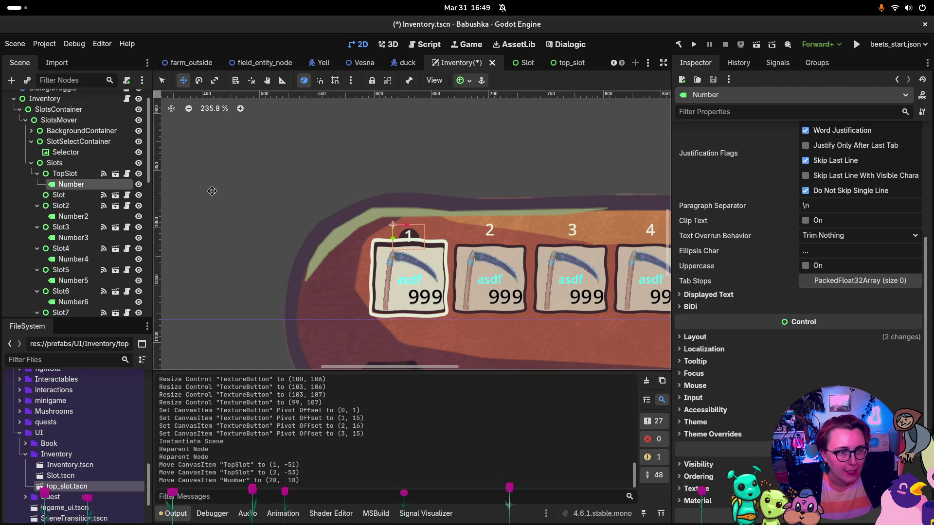
# Step: Add Number2 through Number9 to the selection so all nine number labels are selected
pyautogui.keyDown('ctrl'); pyautogui.click(78, 217); pyautogui.keyUp('ctrl')
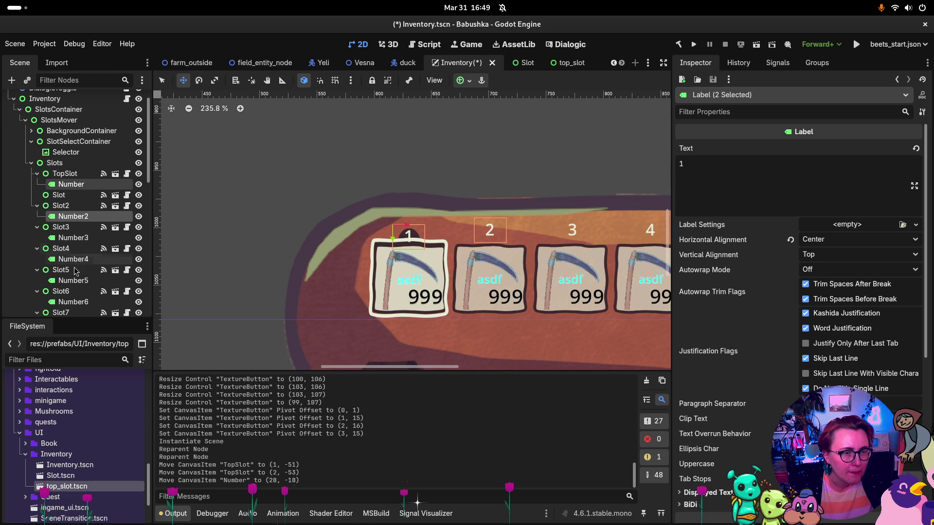
pyautogui.keyDown('ctrl'); pyautogui.click(77, 238); pyautogui.keyUp('ctrl')
pyautogui.keyDown('ctrl'); pyautogui.click(78, 259); pyautogui.keyUp('ctrl')
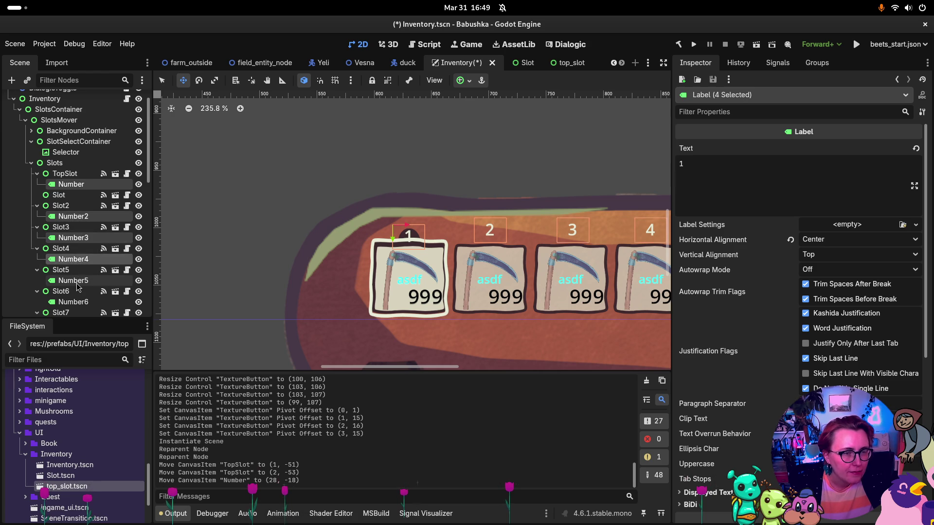
pyautogui.keyDown('ctrl'); pyautogui.click(79, 281); pyautogui.keyUp('ctrl')
pyautogui.keyDown('ctrl'); pyautogui.click(87, 302); pyautogui.keyUp('ctrl')
pyautogui.scroll(-3, 87, 303)
pyautogui.keyDown('ctrl'); pyautogui.click(78, 269); pyautogui.keyUp('ctrl')
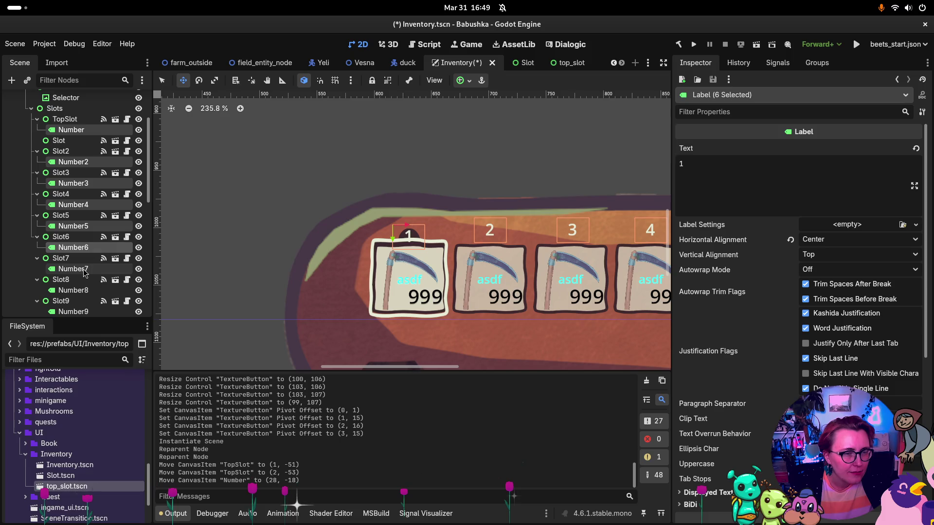
pyautogui.keyDown('ctrl'); pyautogui.click(77, 291); pyautogui.keyUp('ctrl')
pyautogui.keyDown('ctrl'); pyautogui.click(78, 312); pyautogui.keyUp('ctrl')
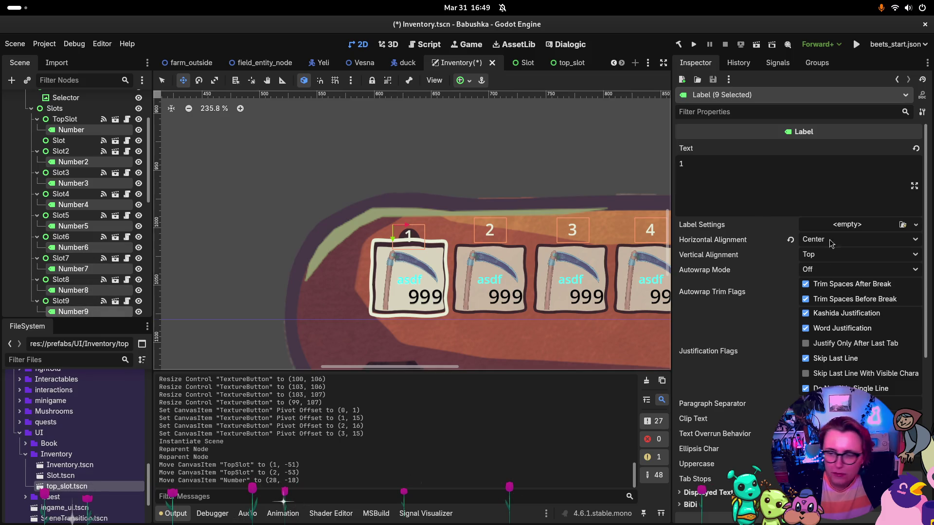
pyautogui.scroll(-5, 706, 383)
# Step: Lower the shared Theme Overrides font size so all nine slot numbers get smaller
pyautogui.click(707, 344)
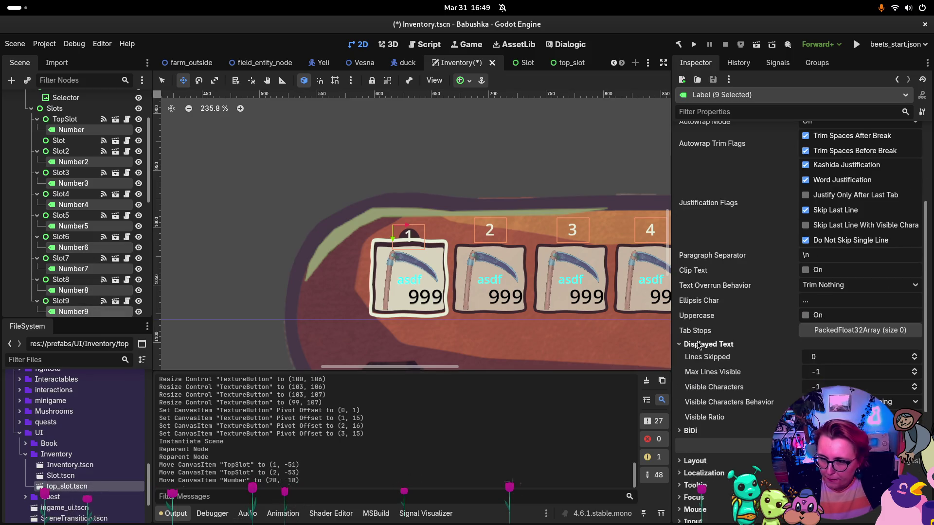
pyautogui.click(721, 344)
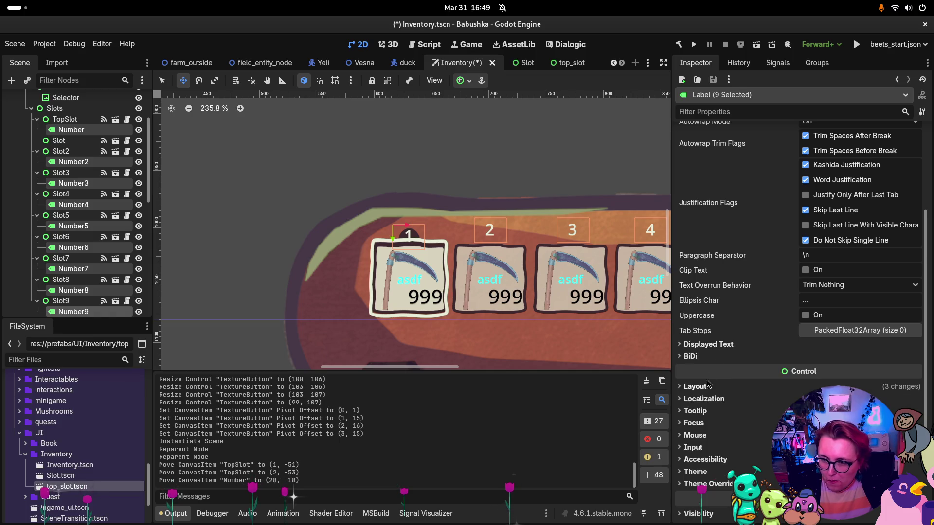
pyautogui.click(708, 392)
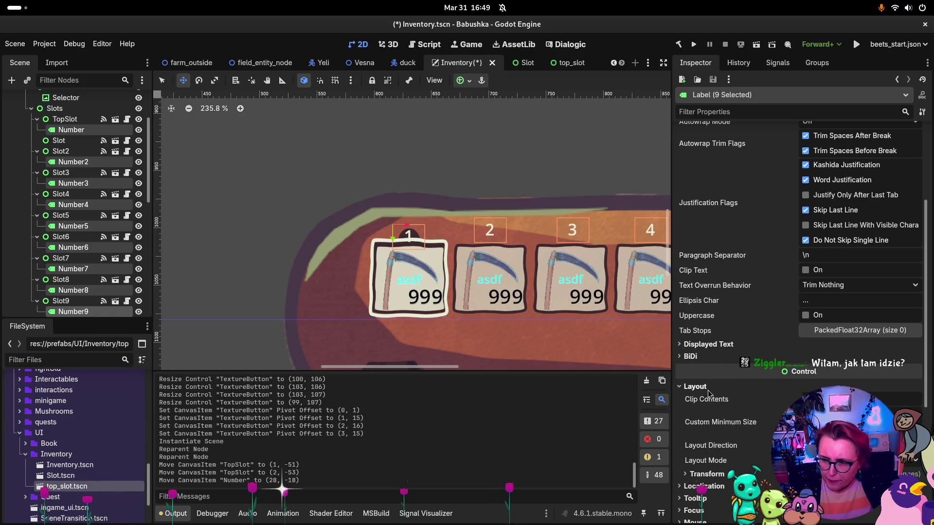
pyautogui.scroll(-2, 743, 397)
pyautogui.click(714, 426)
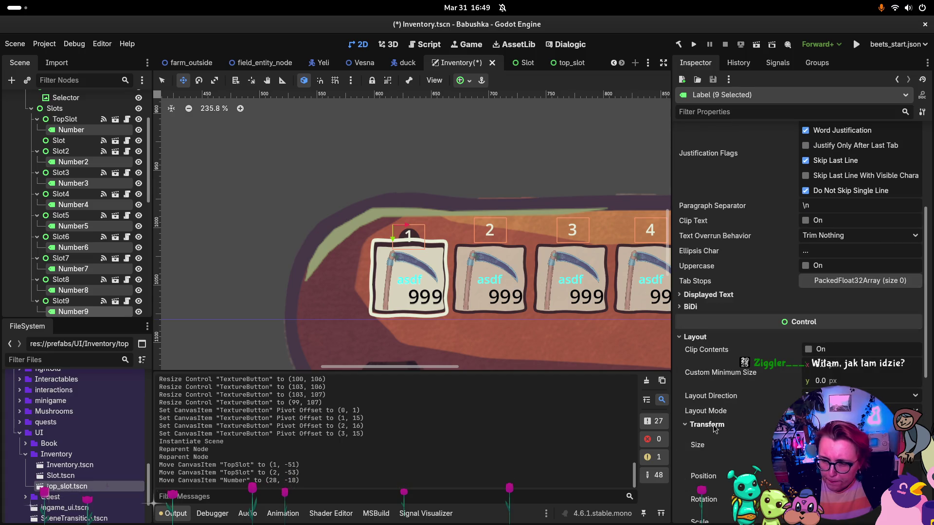
pyautogui.click(714, 426)
pyautogui.scroll(-5, 703, 437)
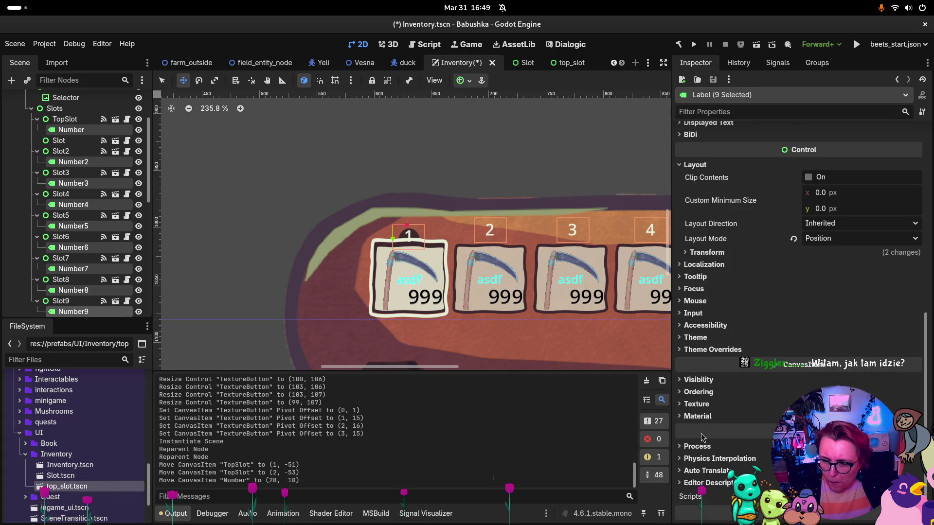
pyautogui.click(705, 350)
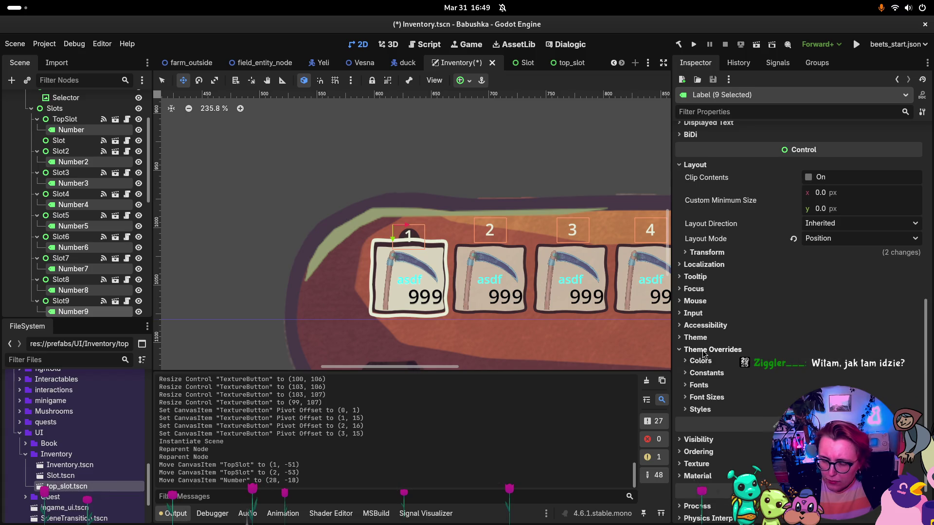
pyautogui.click(700, 398)
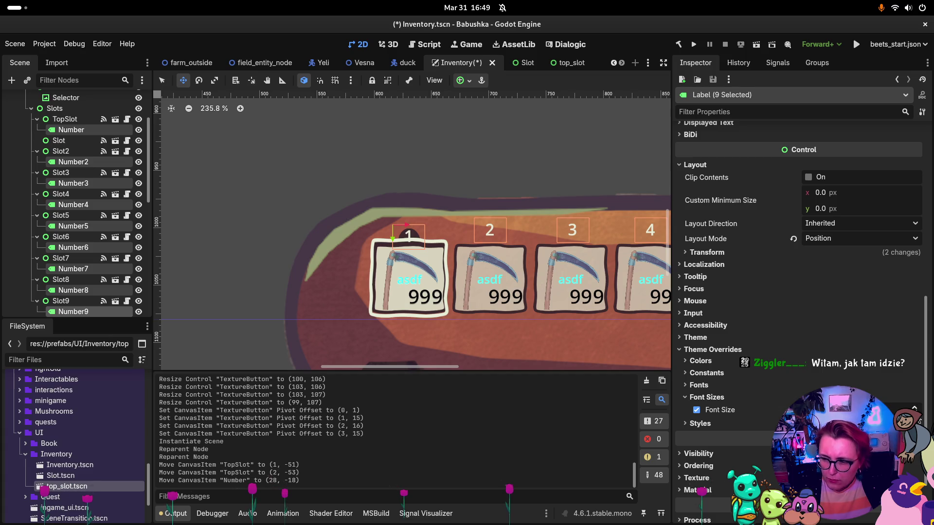
pyautogui.moveTo(856, 410); pyautogui.dragTo(827, 410)
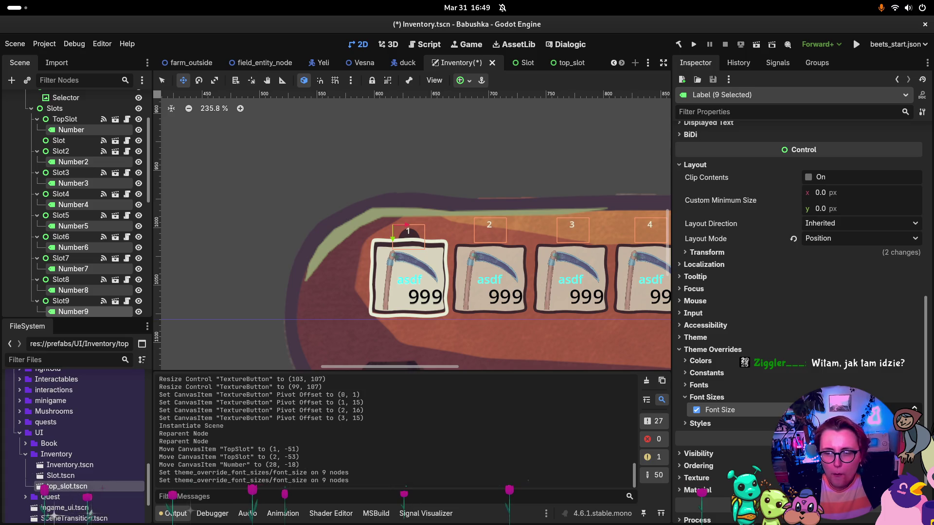
pyautogui.scroll(3, 36, 220)
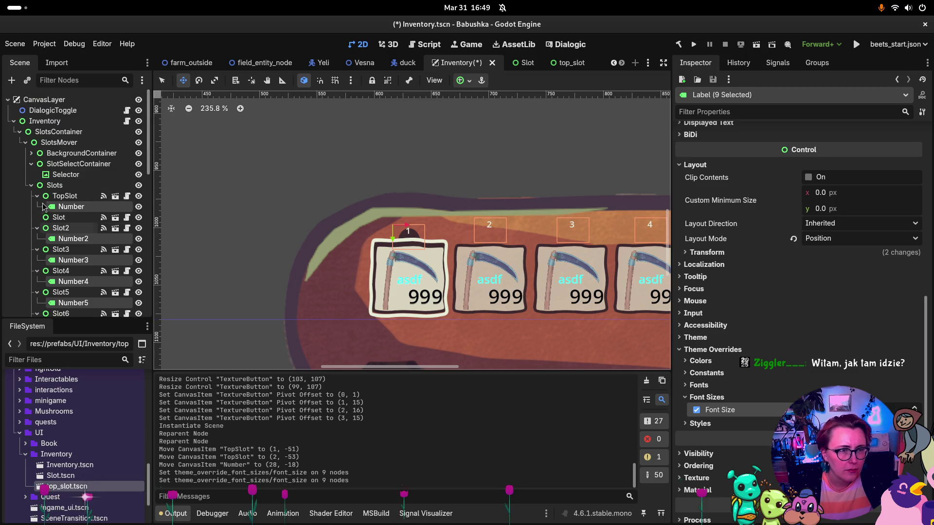
pyautogui.click(71, 206)
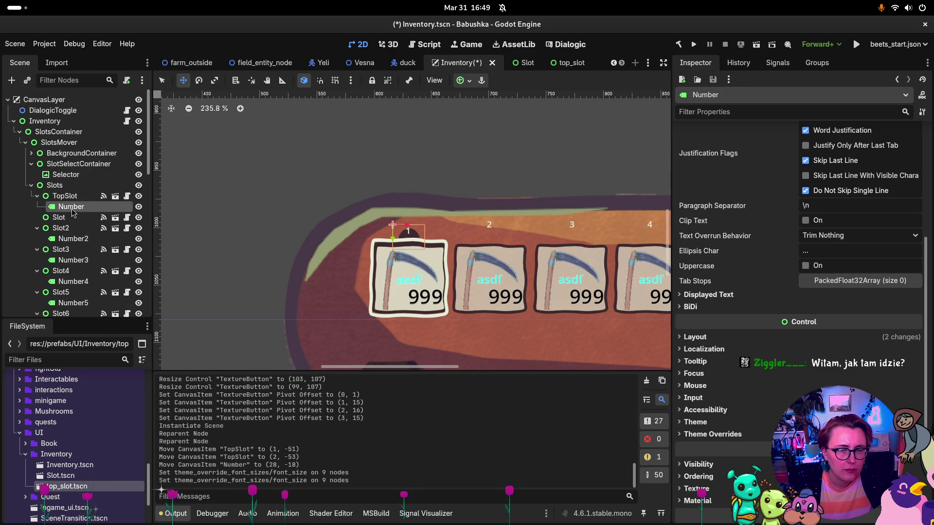
# Step: Nudge TopSlot's Number label a pixel or two into place on the slot
pyautogui.moveTo(391, 225); pyautogui.dragTo(392, 229)
pyautogui.press('Left')
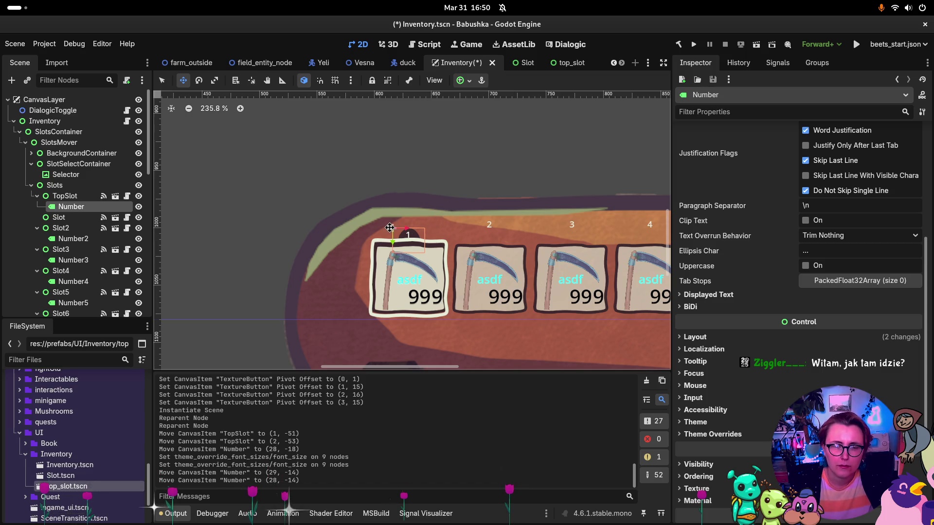
pyautogui.moveTo(389, 227); pyautogui.dragTo(390, 227)
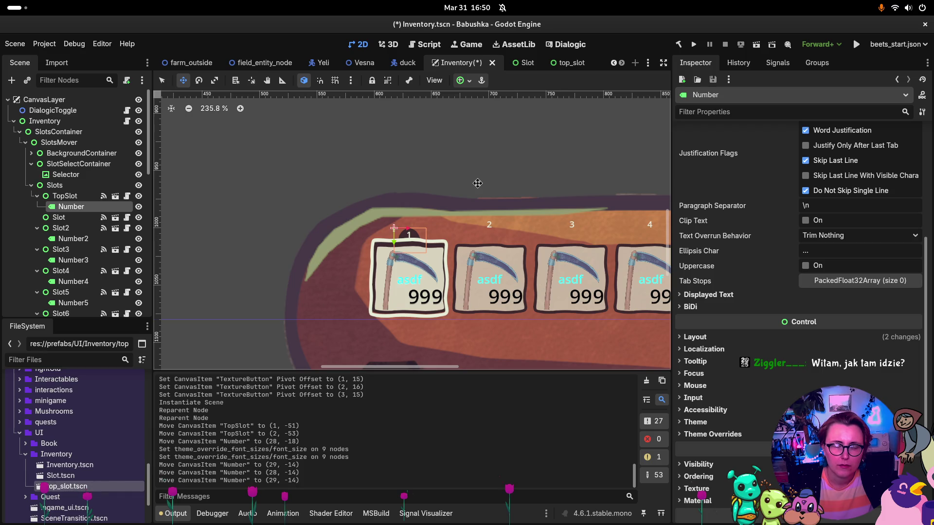
# Step: Delete the original first Slot node and instance top_slot.tscn under Slots
pyautogui.click(66, 219)
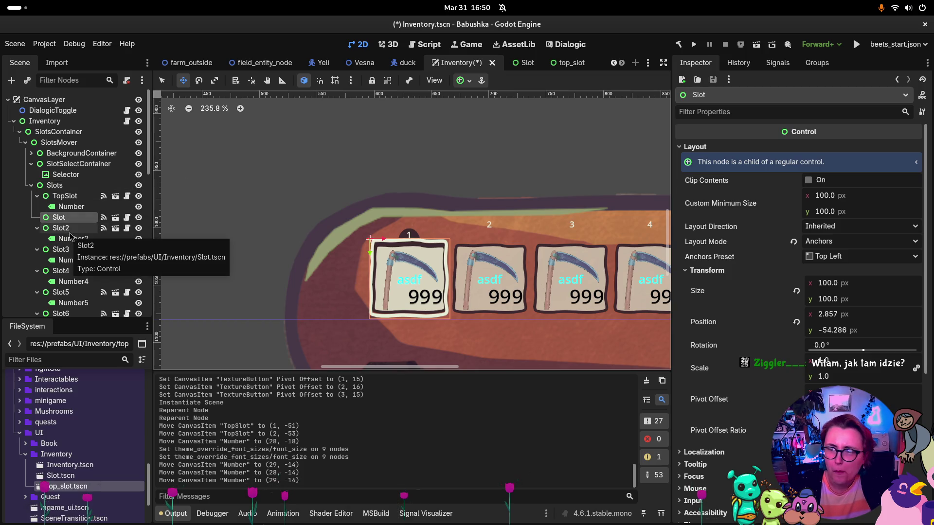
pyautogui.click(139, 218)
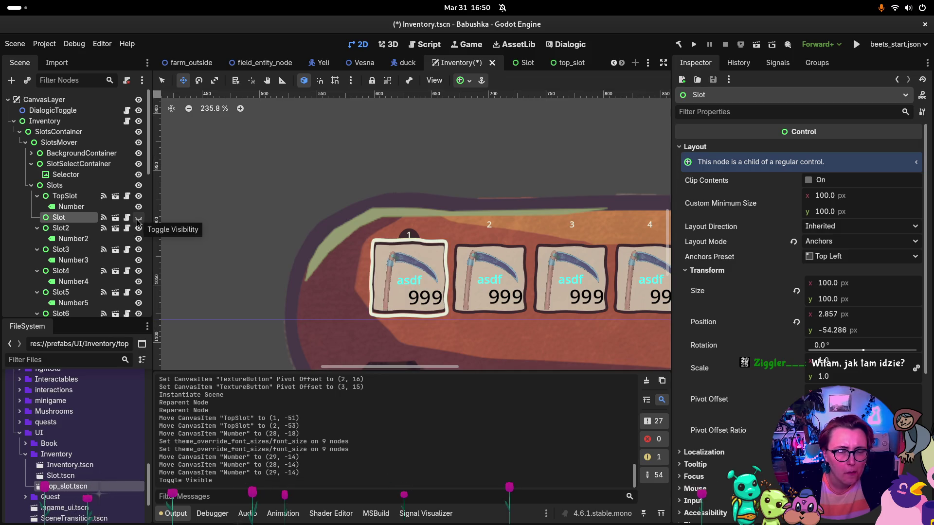
pyautogui.click(139, 218)
pyautogui.doubleClick(81, 223)
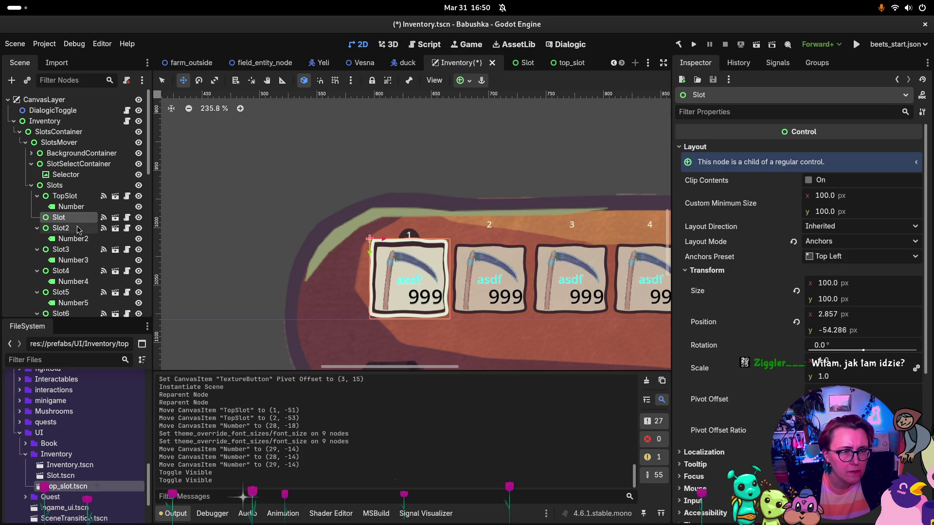
pyautogui.click(64, 220)
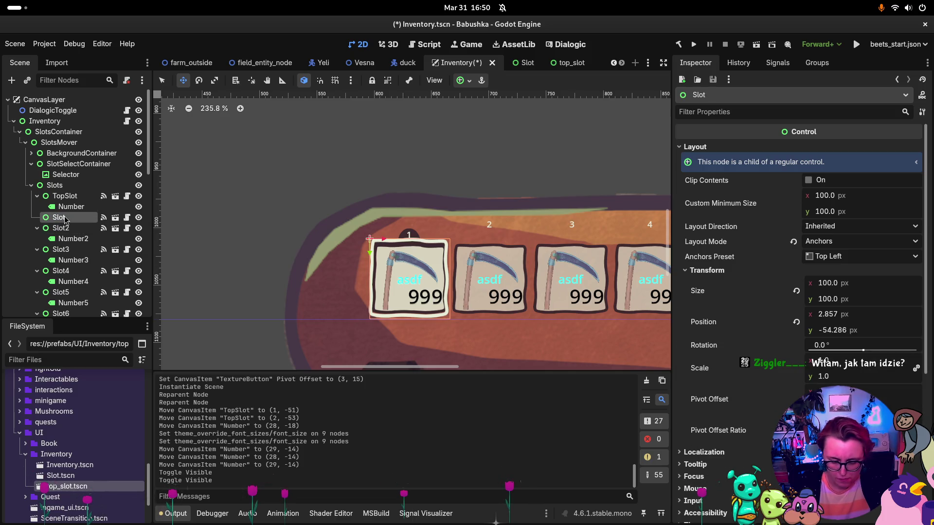
pyautogui.press('Delete')
pyautogui.click(494, 271)
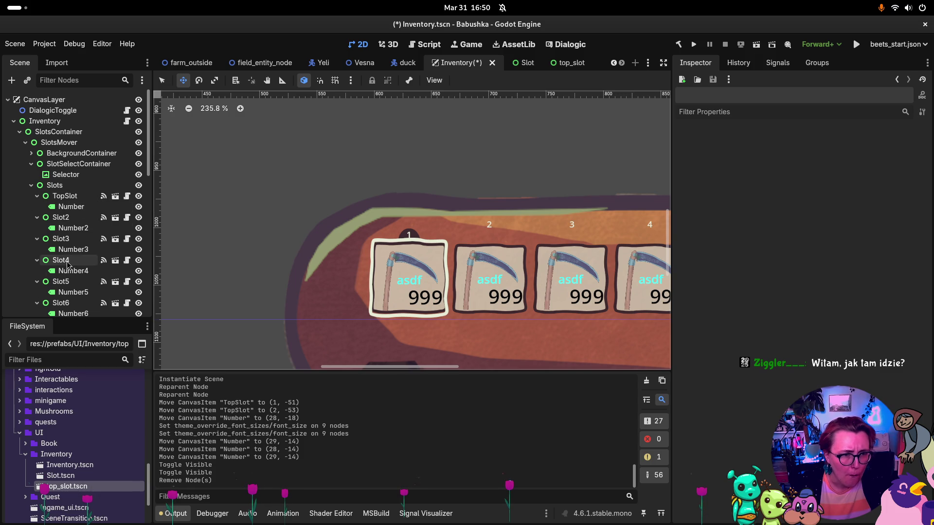
pyautogui.moveTo(73, 486)
pyautogui.mouseDown()
pyautogui.moveTo(71, 207)
pyautogui.moveTo(62, 181)
pyautogui.moveTo(60, 199)
pyautogui.mouseUp()
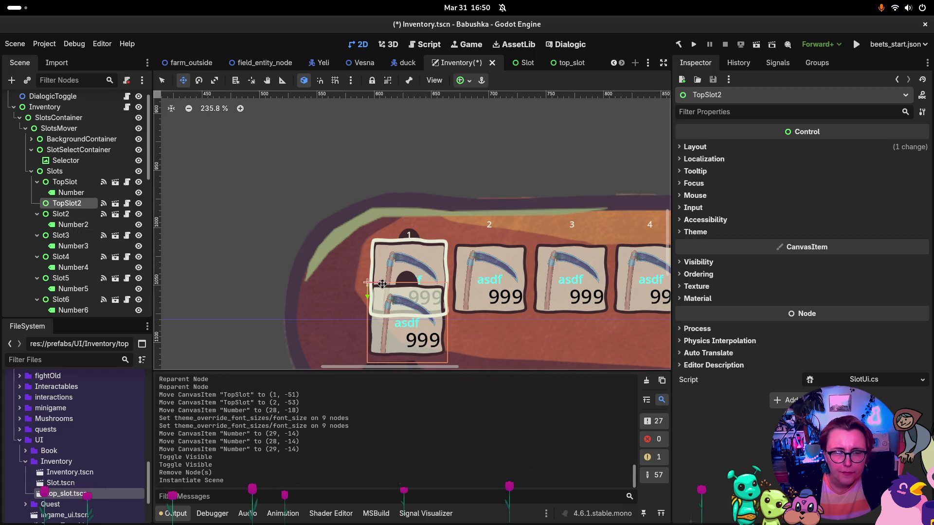
# Step: Drag TopSlot2 onto the second slot and compare its position values with Slot2's
pyautogui.moveTo(383, 282)
pyautogui.mouseDown()
pyautogui.moveTo(512, 282)
pyautogui.moveTo(463, 282)
pyautogui.moveTo(453, 253)
pyautogui.mouseUp()
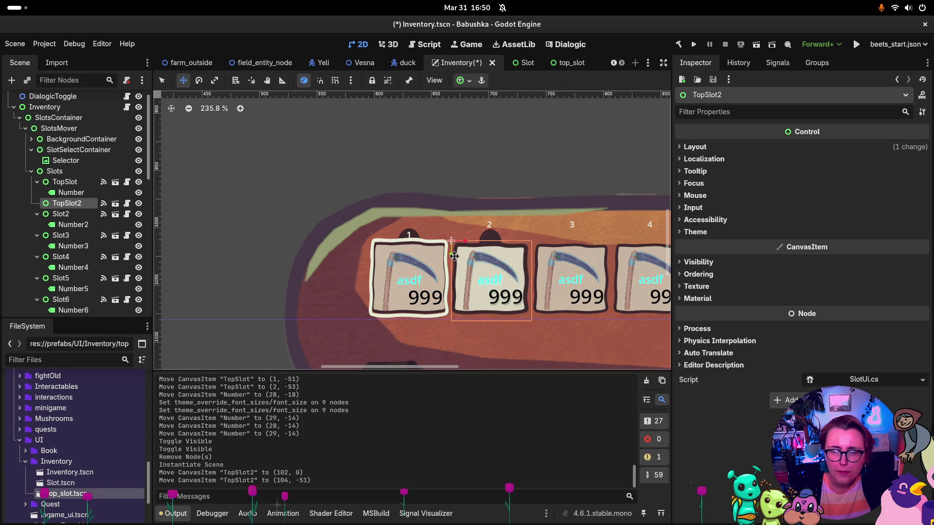
pyautogui.click(68, 215)
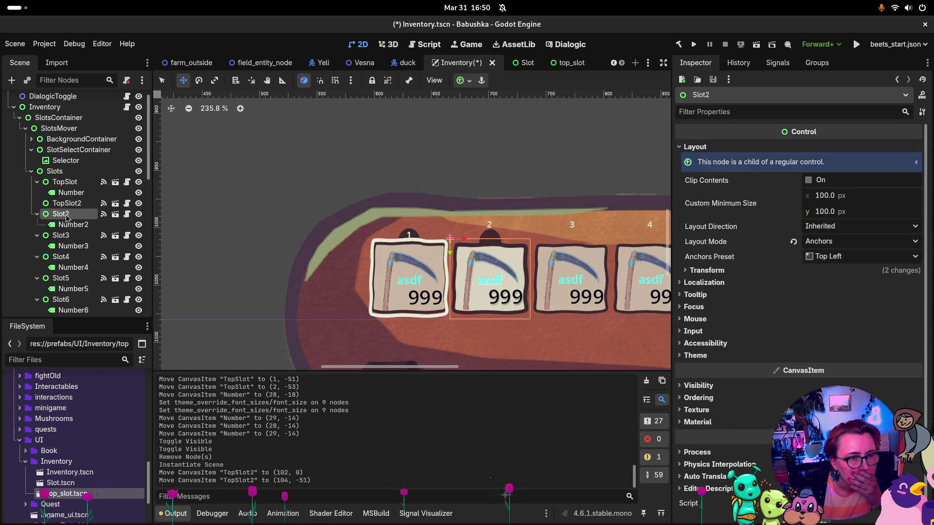
pyautogui.click(709, 272)
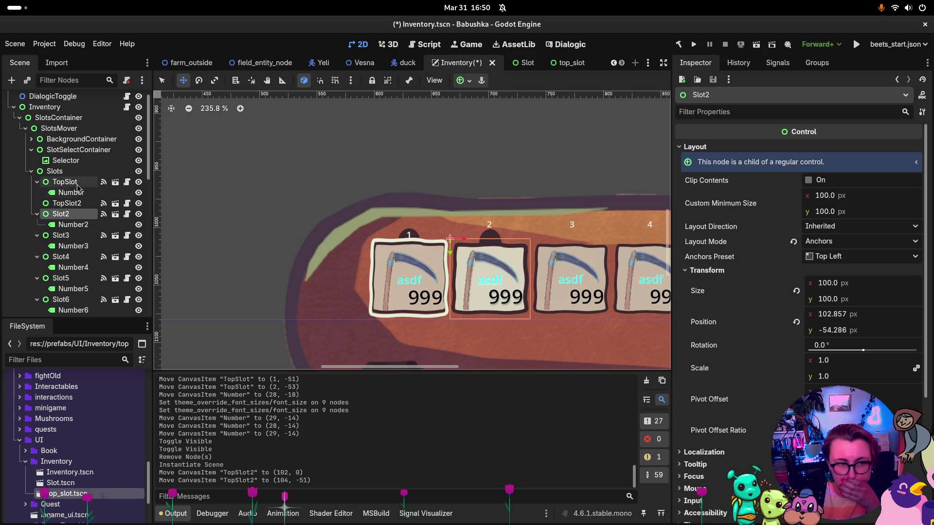
pyautogui.click(68, 203)
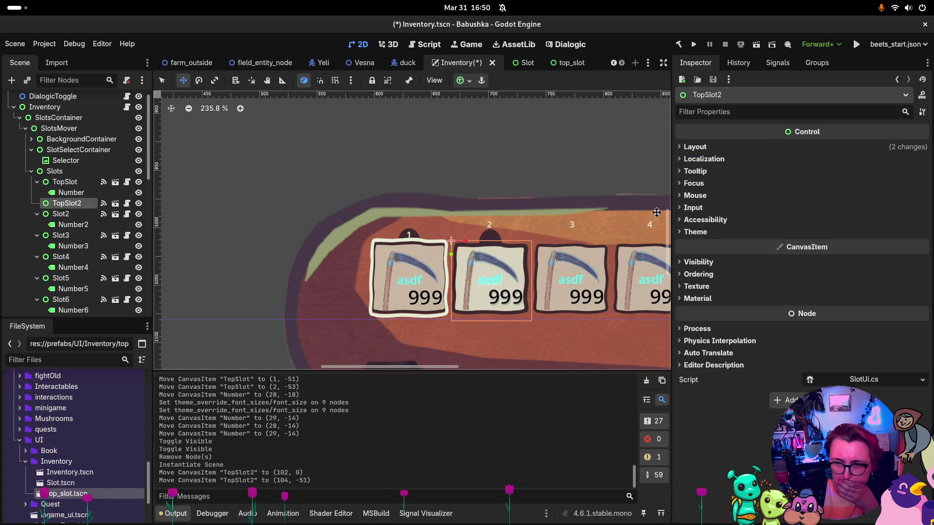
pyautogui.click(695, 147)
pyautogui.click(706, 256)
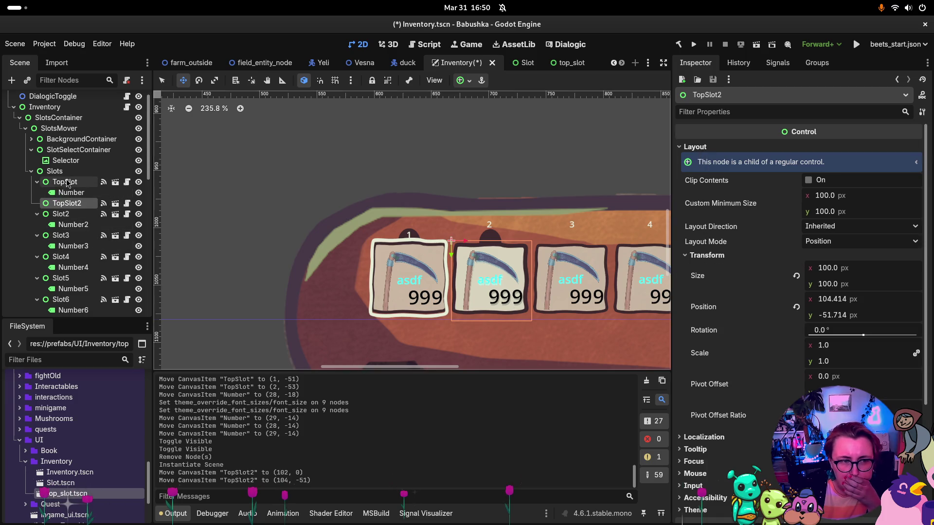
pyautogui.click(54, 214)
pyautogui.press('Up')
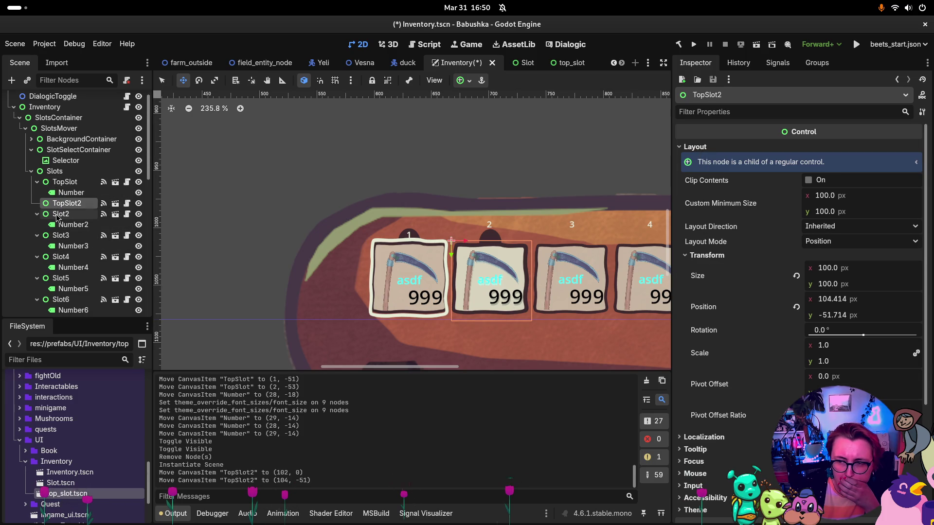
pyautogui.click(57, 216)
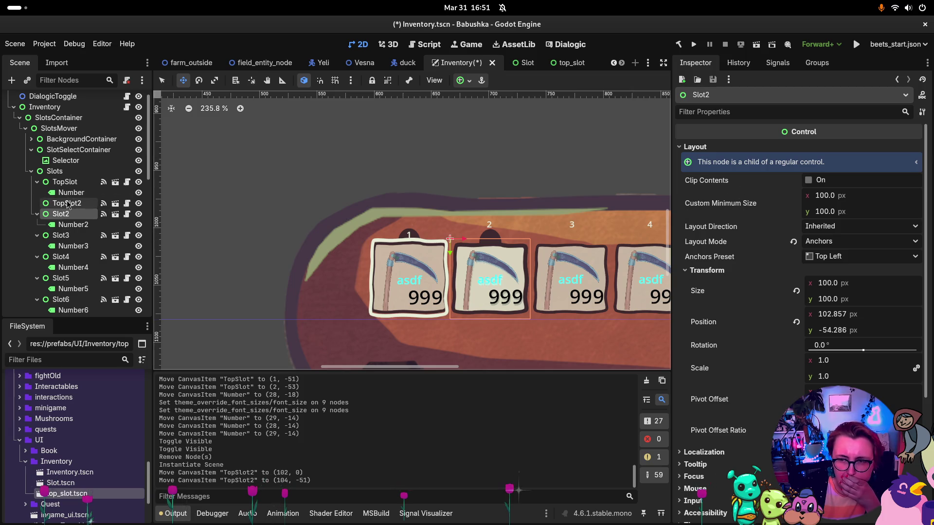
pyautogui.click(66, 206)
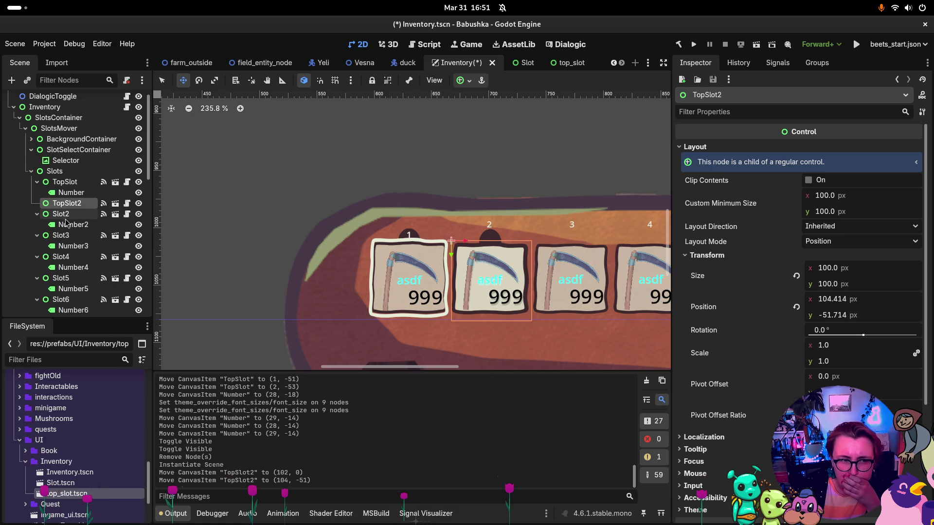
pyautogui.click(70, 216)
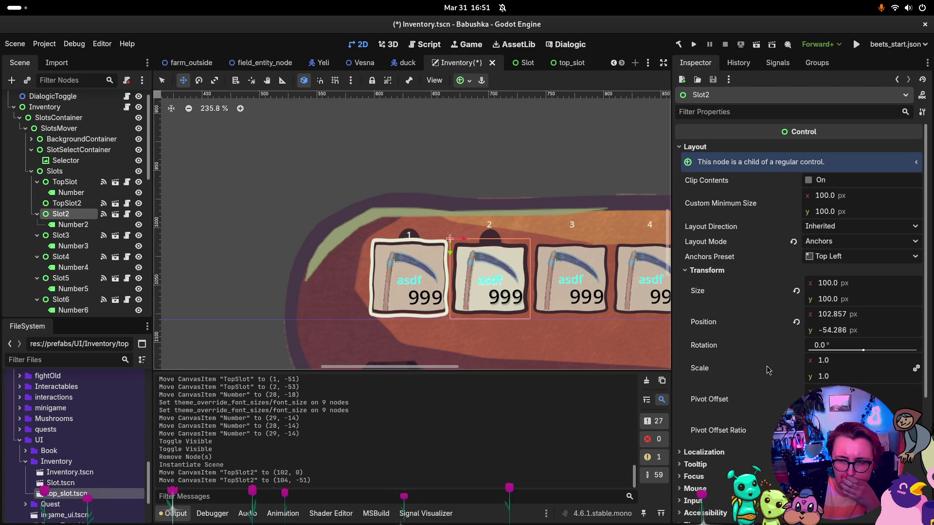
pyautogui.scroll(-5, 767, 369)
pyautogui.scroll(5, 766, 365)
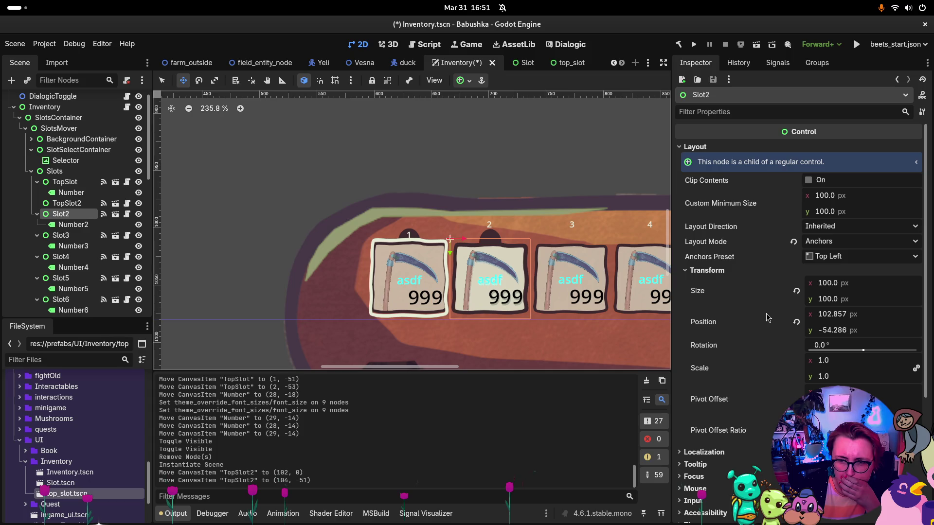
pyautogui.scroll(-1, 766, 318)
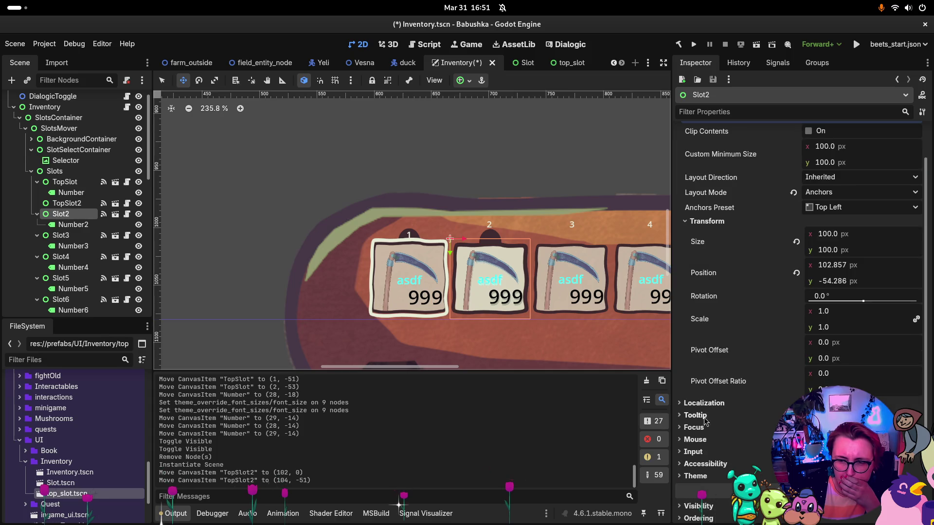
pyautogui.scroll(-3, 699, 468)
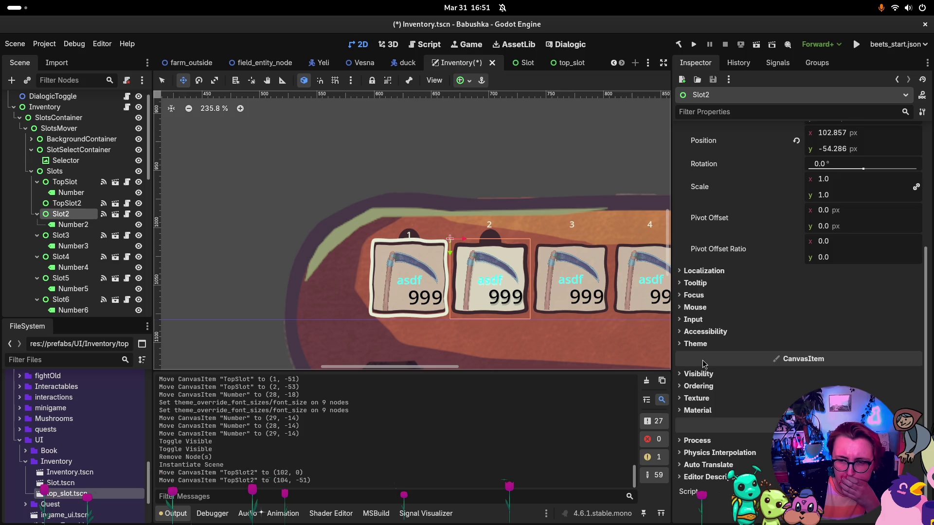
pyautogui.scroll(4, 703, 364)
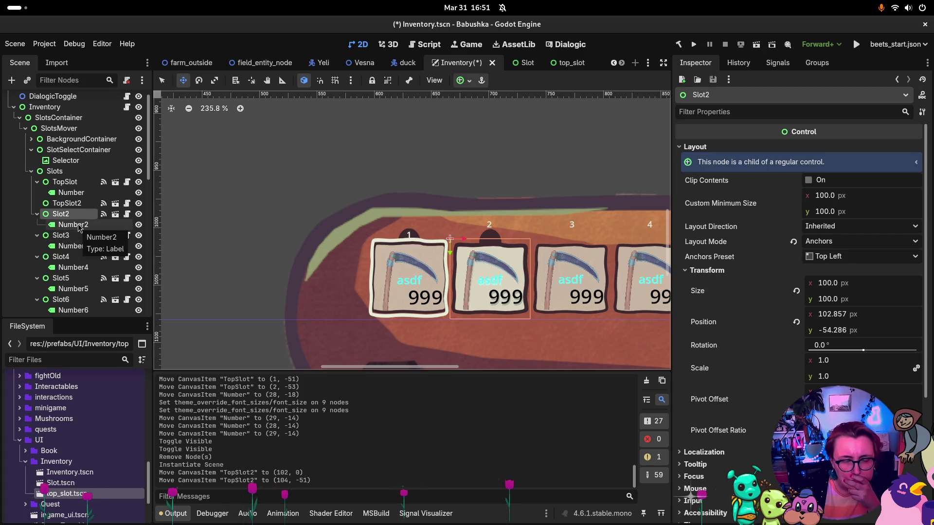
# Step: Nudge TopSlot2 with arrow keys to line up with Slot2 at (104, -53)
pyautogui.click(62, 205)
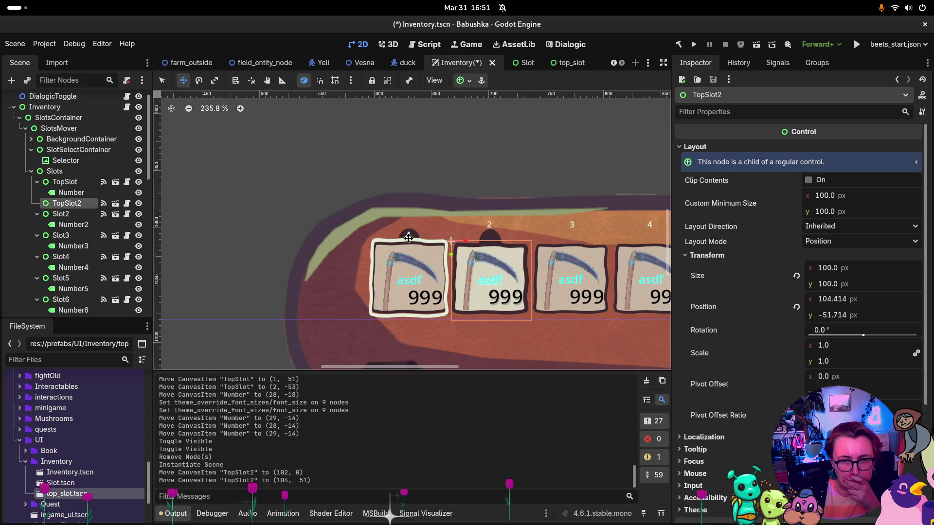
pyautogui.press('Down')
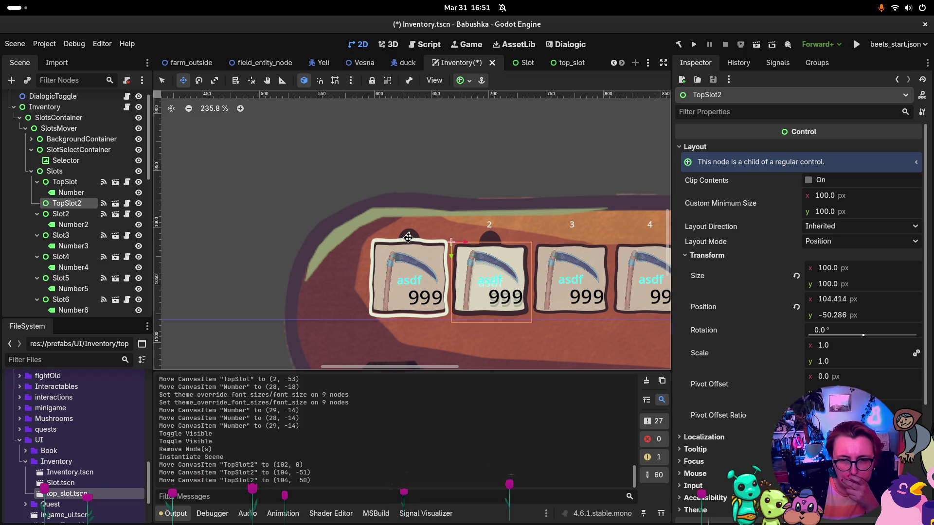
pyautogui.press('Up')
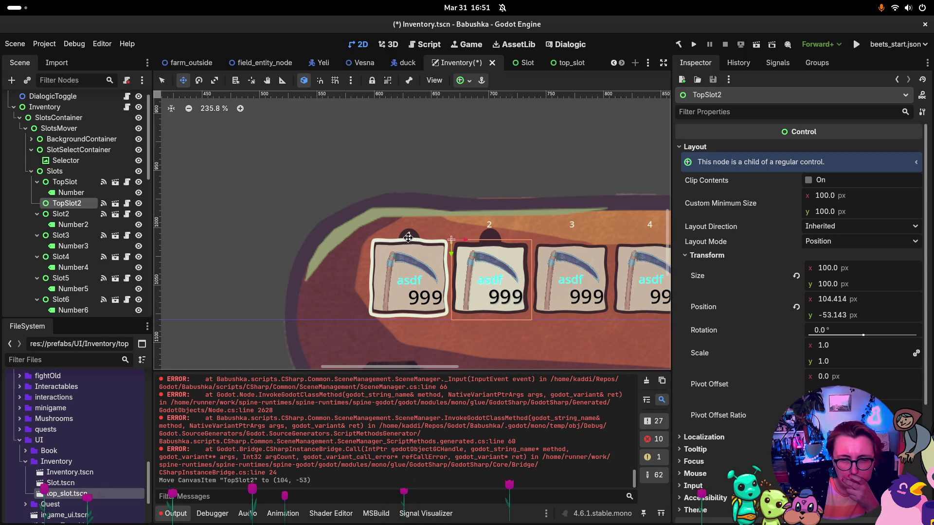
pyautogui.press('Left')
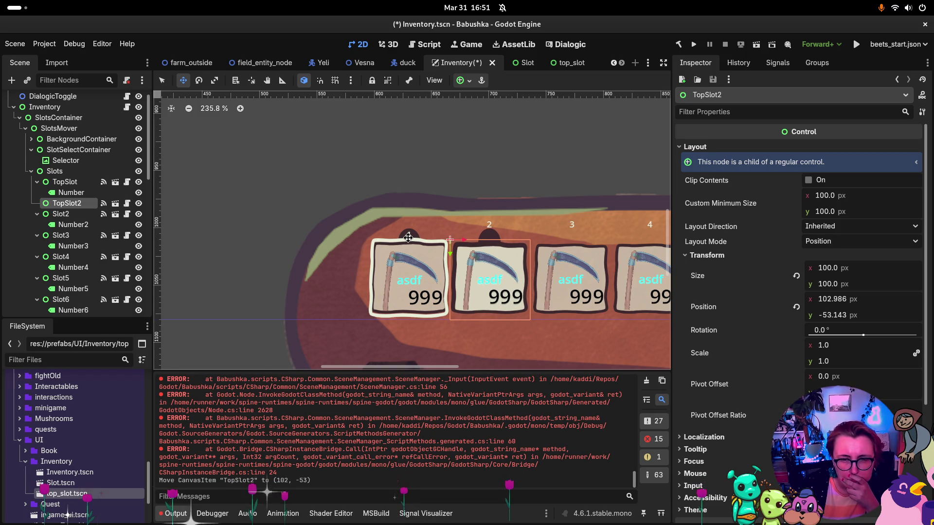
pyautogui.press('Right')
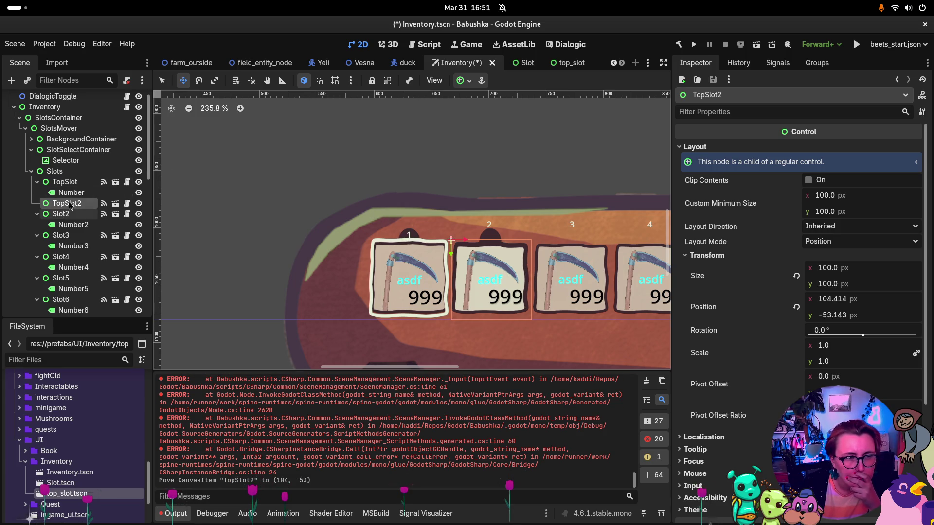
# Step: Reparent Number2 under TopSlot2 and check TopSlot's Number position for reference
pyautogui.moveTo(73, 224); pyautogui.dragTo(67, 204)
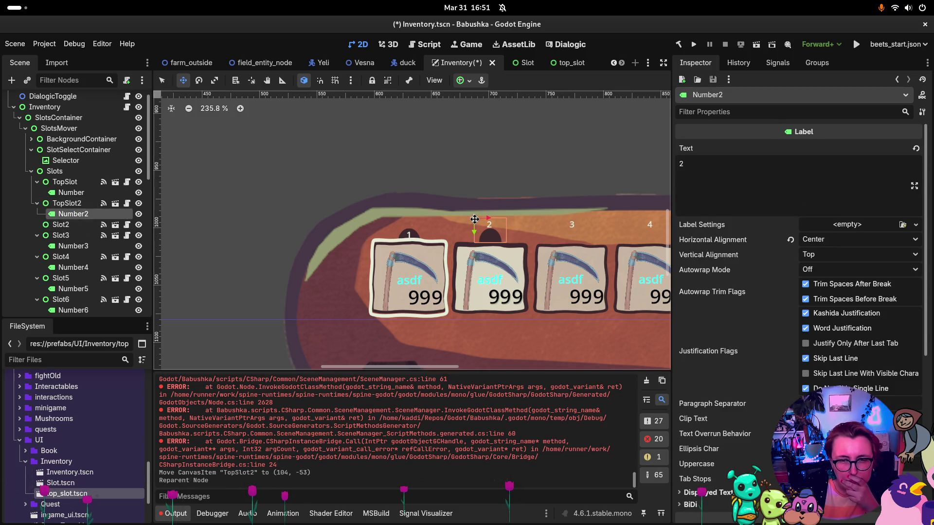
pyautogui.click(71, 193)
pyautogui.scroll(-5, 760, 340)
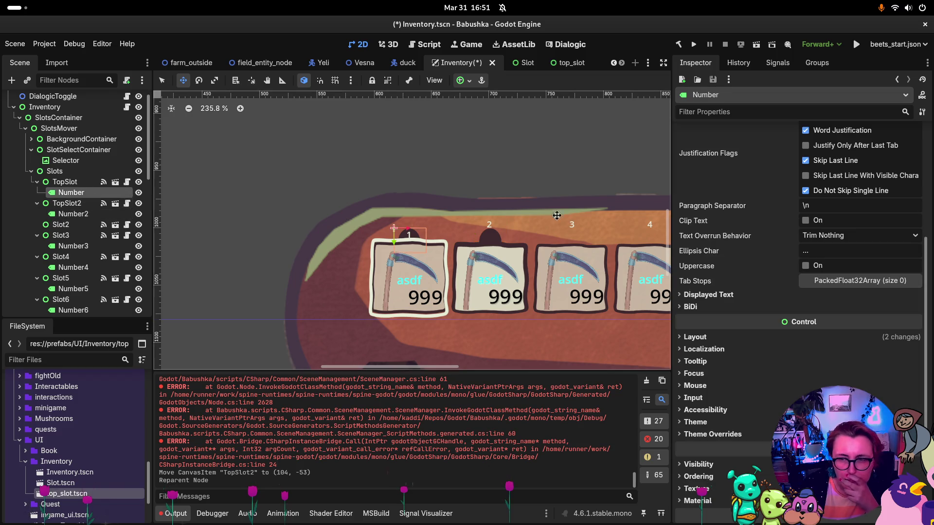
pyautogui.click(695, 337)
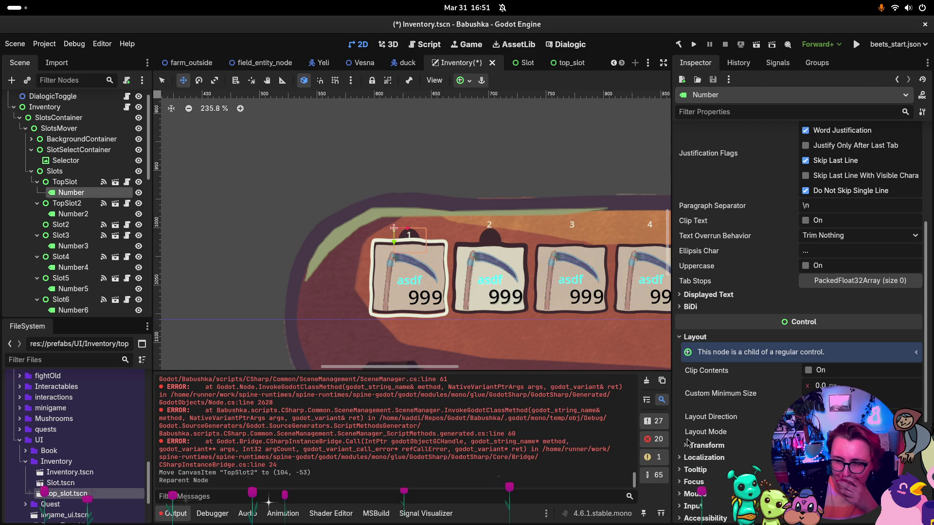
pyautogui.click(705, 445)
pyautogui.scroll(-2, 705, 445)
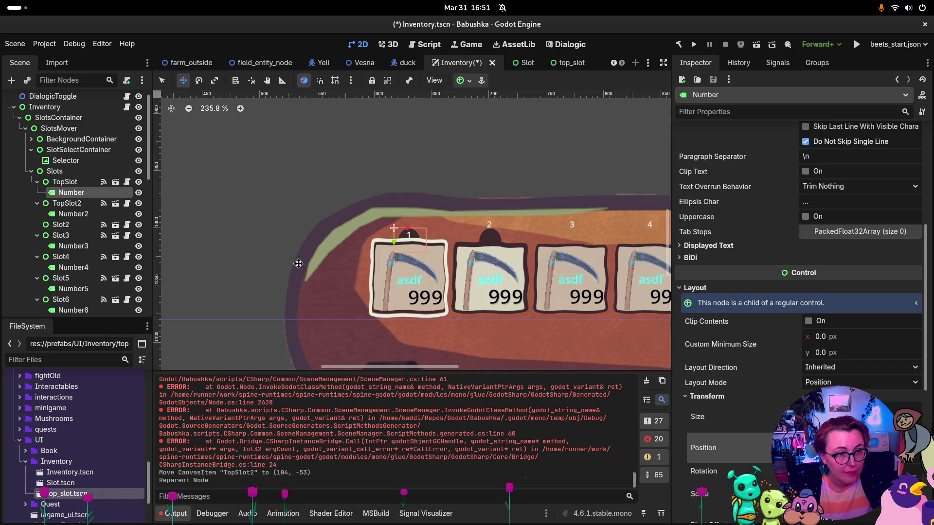
# Step: Lower Number2's position so the '2' sits on the second slot's top edge
pyautogui.click(97, 214)
pyautogui.scroll(-1, 758, 401)
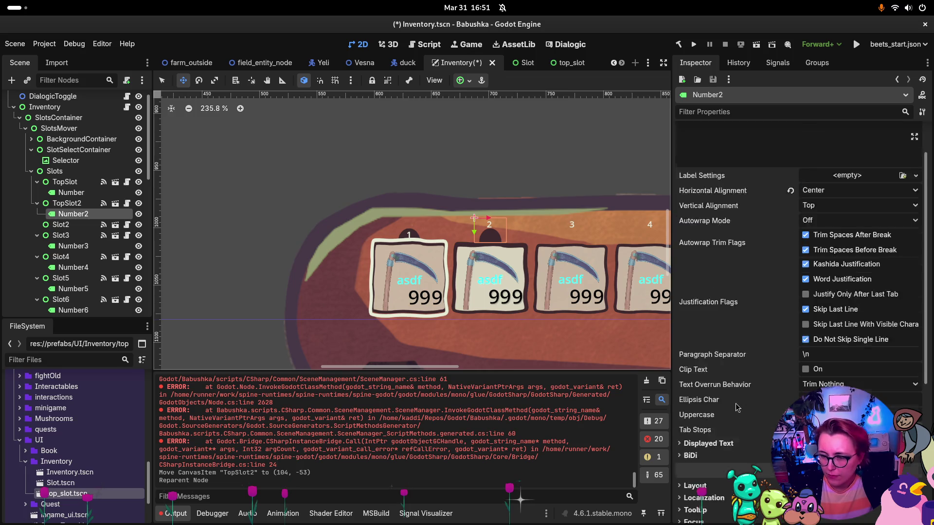
pyautogui.scroll(1, 749, 397)
pyautogui.scroll(-5, 742, 387)
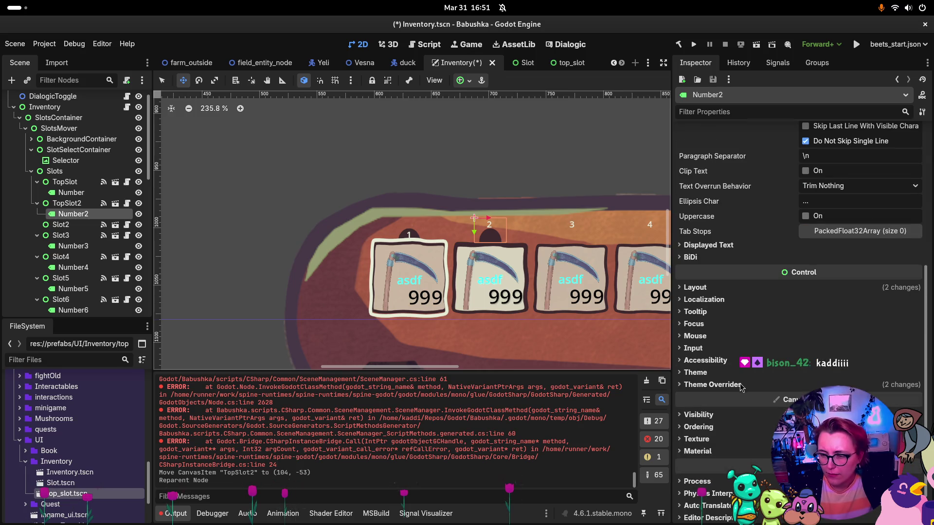
pyautogui.click(695, 288)
pyautogui.click(717, 396)
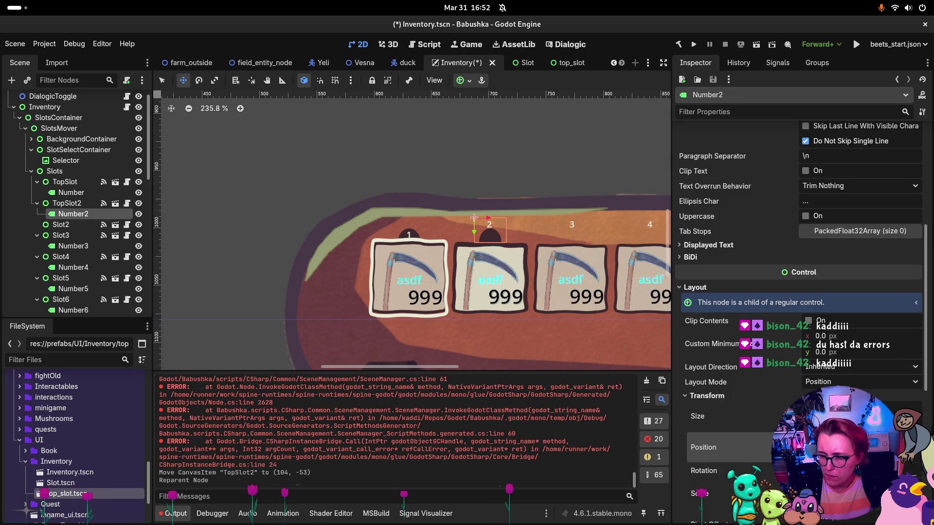
pyautogui.press('Return')
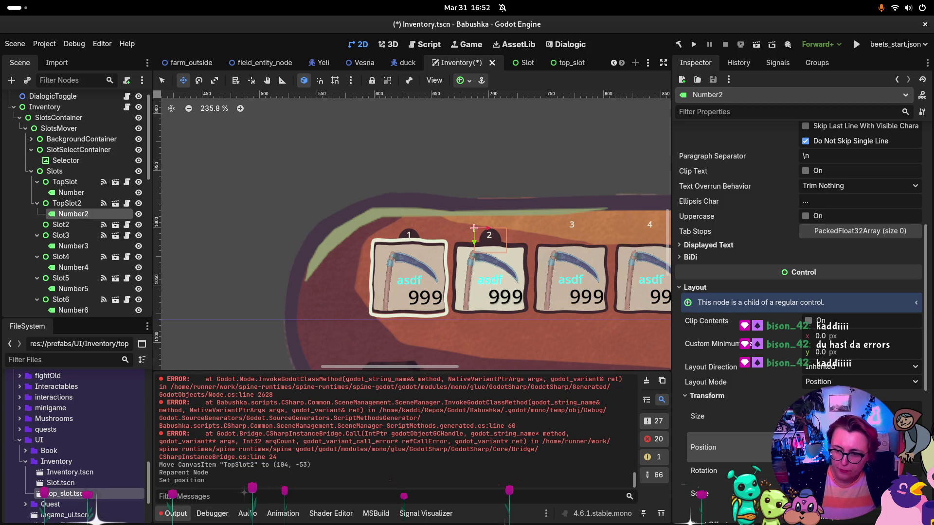
pyautogui.press('Return')
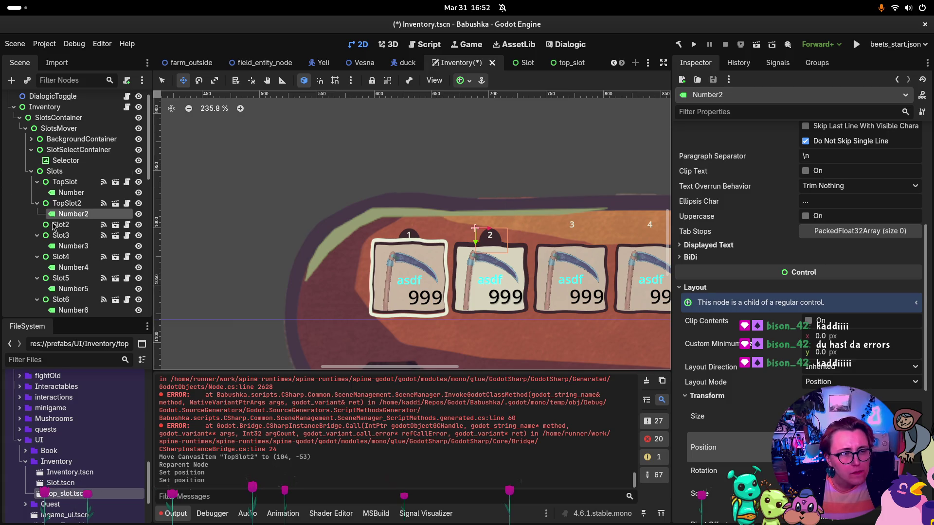
pyautogui.click(67, 227)
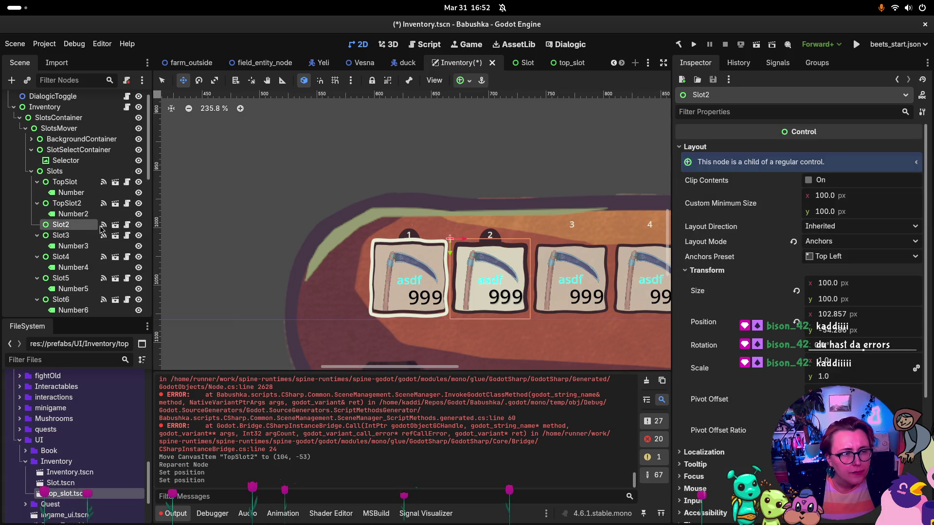
# Step: Delete the old Slot2 node and clear the error-filled Output log
pyautogui.press('Delete')
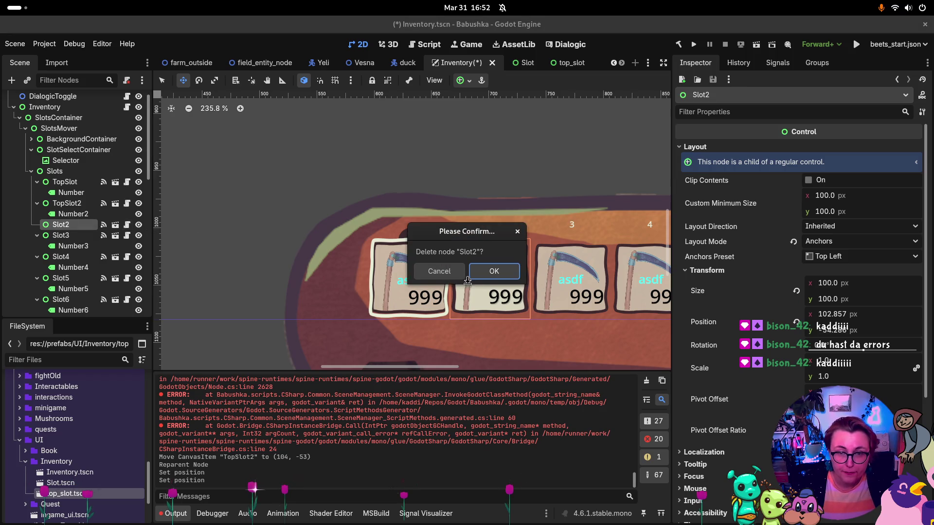
pyautogui.click(482, 271)
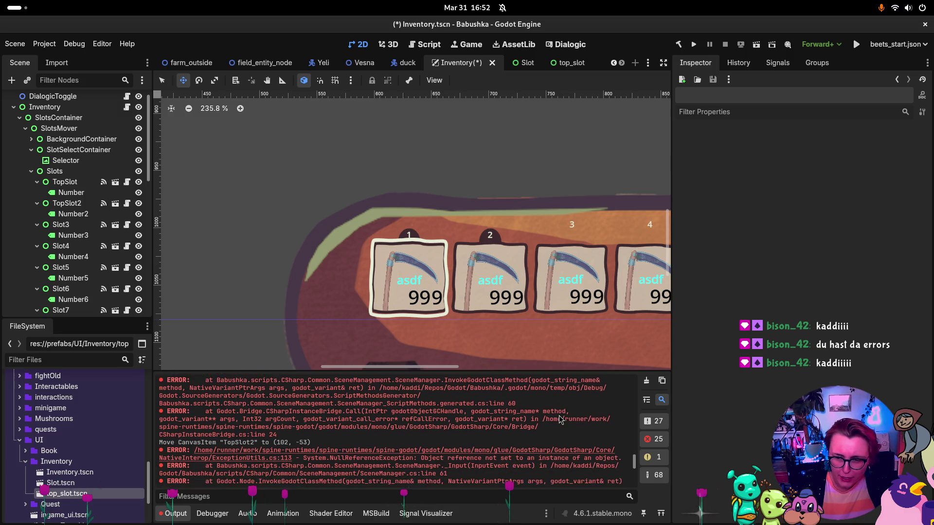
pyautogui.scroll(-5, 559, 419)
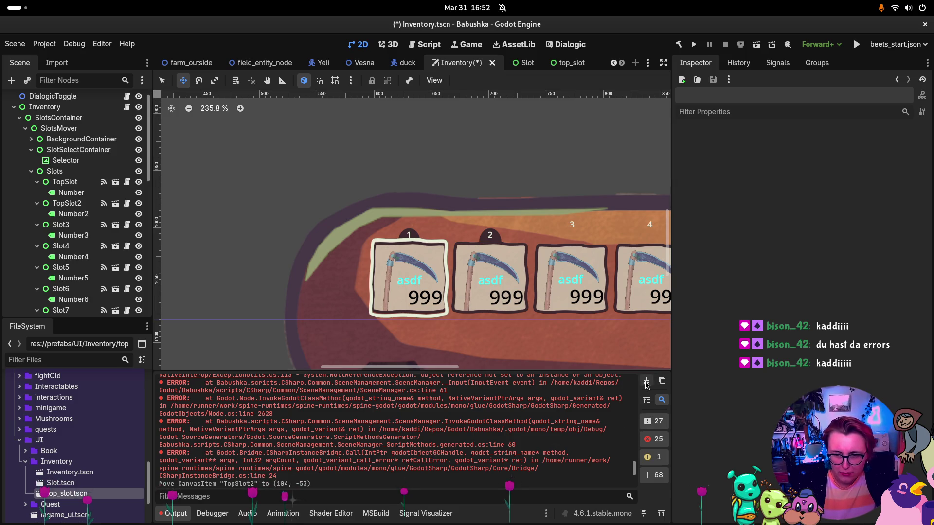
pyautogui.click(646, 380)
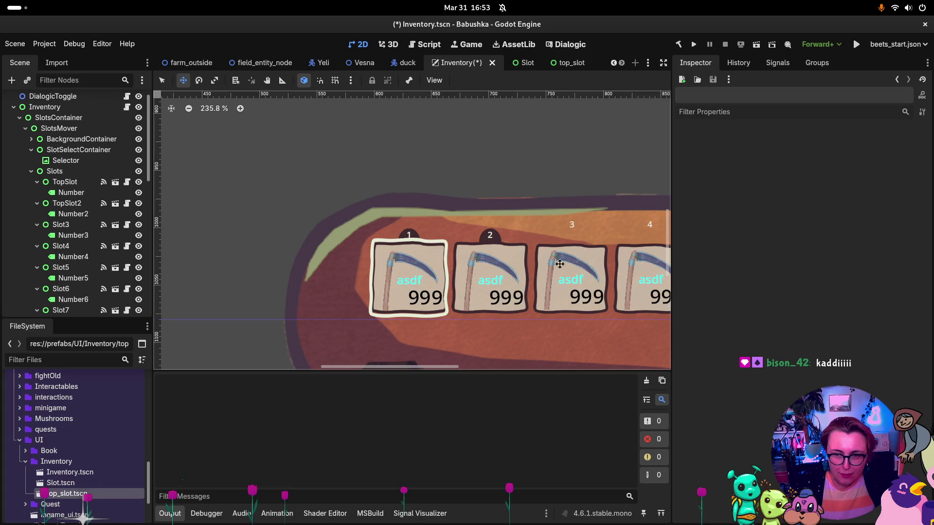
pyautogui.click(67, 235)
# Step: Add Number4 through Number9 to the selection alongside Number3
pyautogui.keyDown('ctrl'); pyautogui.click(76, 257); pyautogui.keyUp('ctrl')
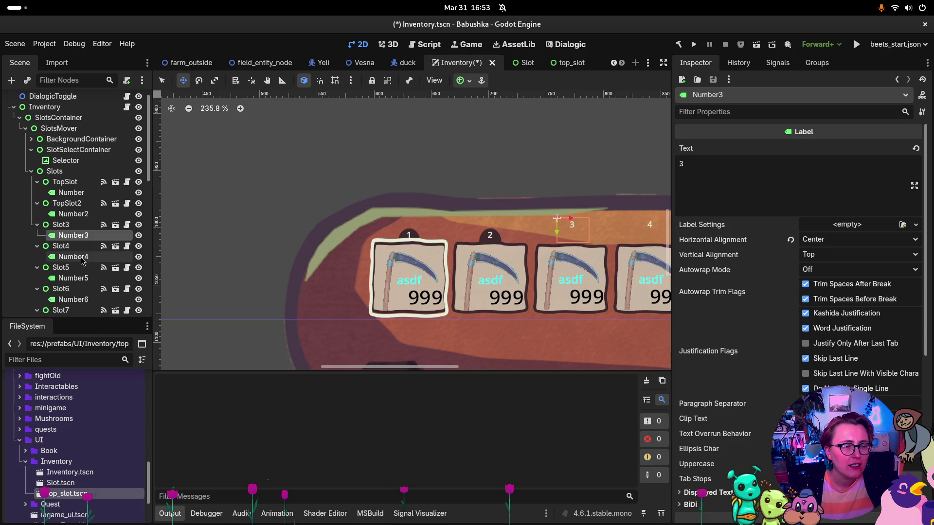
pyautogui.keyDown('ctrl'); pyautogui.click(80, 278); pyautogui.keyUp('ctrl')
pyautogui.keyDown('ctrl'); pyautogui.click(87, 300); pyautogui.keyUp('ctrl')
pyautogui.scroll(-2, 87, 299)
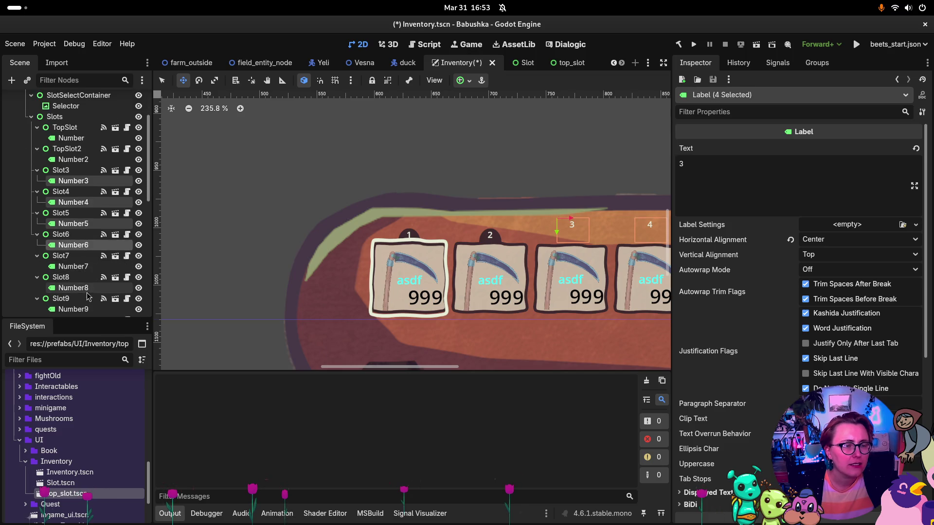
pyautogui.keyDown('ctrl'); pyautogui.click(90, 267); pyautogui.keyUp('ctrl')
pyautogui.keyDown('ctrl'); pyautogui.click(78, 288); pyautogui.keyUp('ctrl')
pyautogui.keyDown('ctrl'); pyautogui.click(78, 309); pyautogui.keyUp('ctrl')
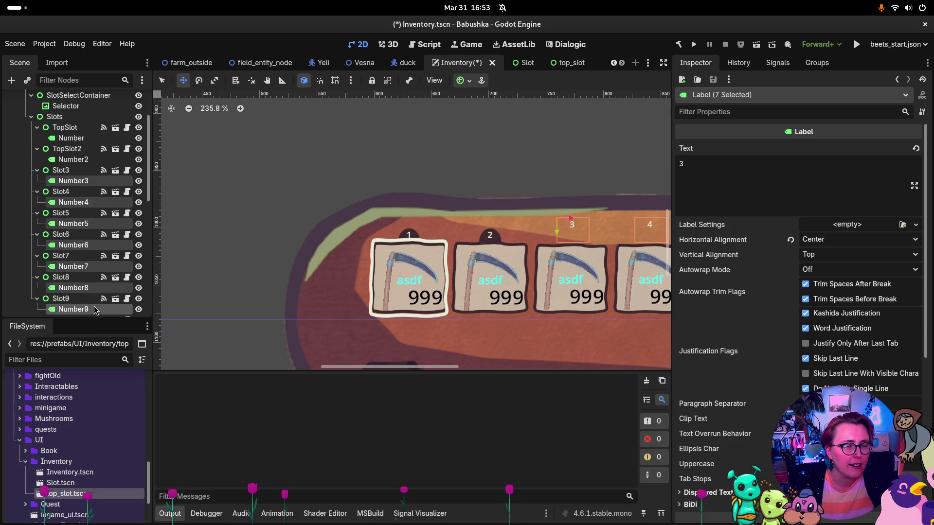
pyautogui.scroll(-1, 655, 248)
# Step: Move the seven number labels 3–9 down together onto their slots' top edges
pyautogui.moveTo(415, 366)
pyautogui.mouseDown()
pyautogui.moveTo(475, 372)
pyautogui.moveTo(438, 373)
pyautogui.mouseUp()
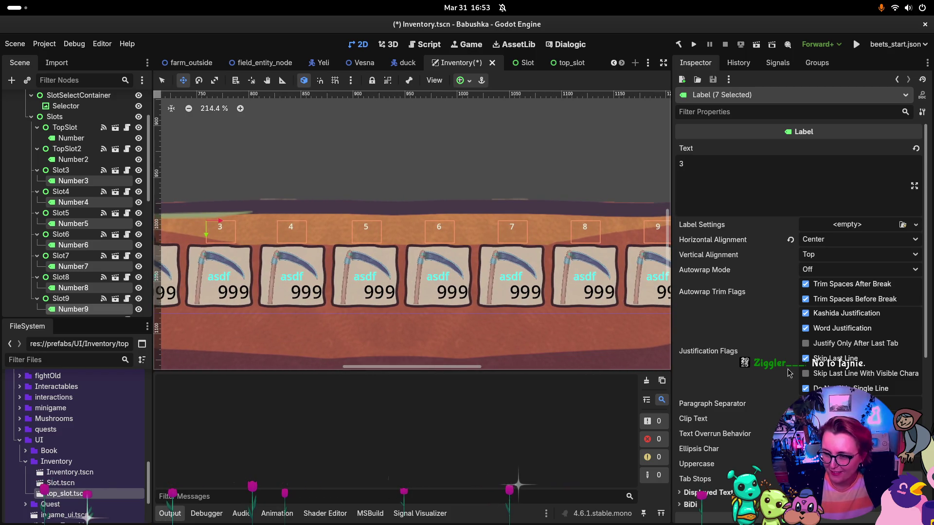
pyautogui.moveTo(700, 307)
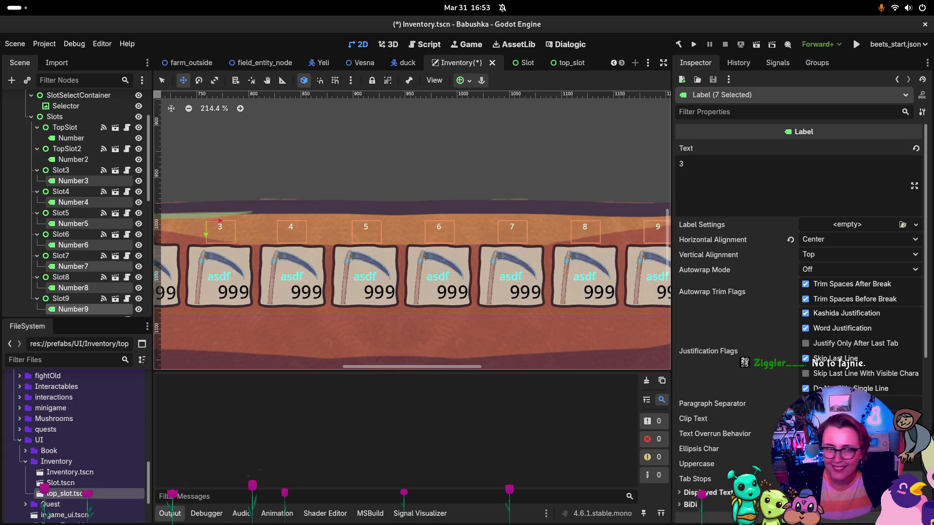
pyautogui.scroll(-5, 725, 272)
pyautogui.scroll(5, 723, 291)
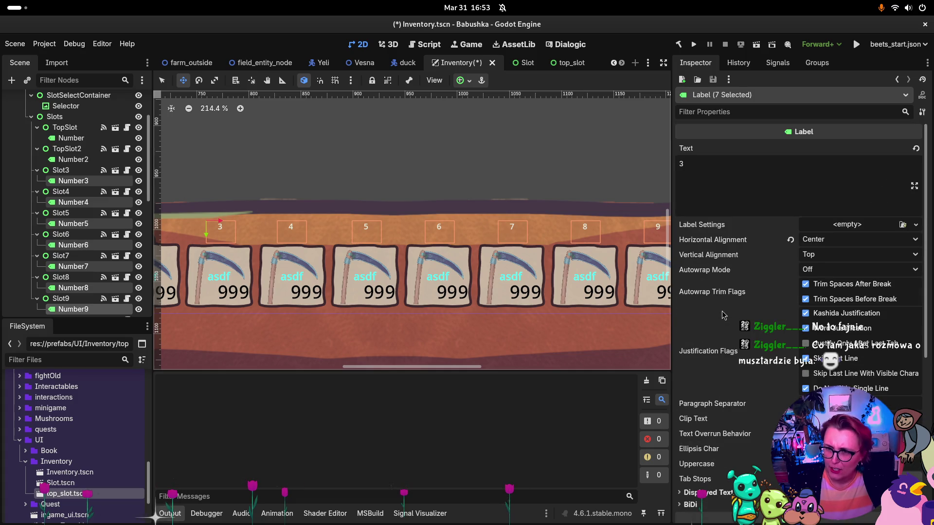
pyautogui.moveTo(727, 318)
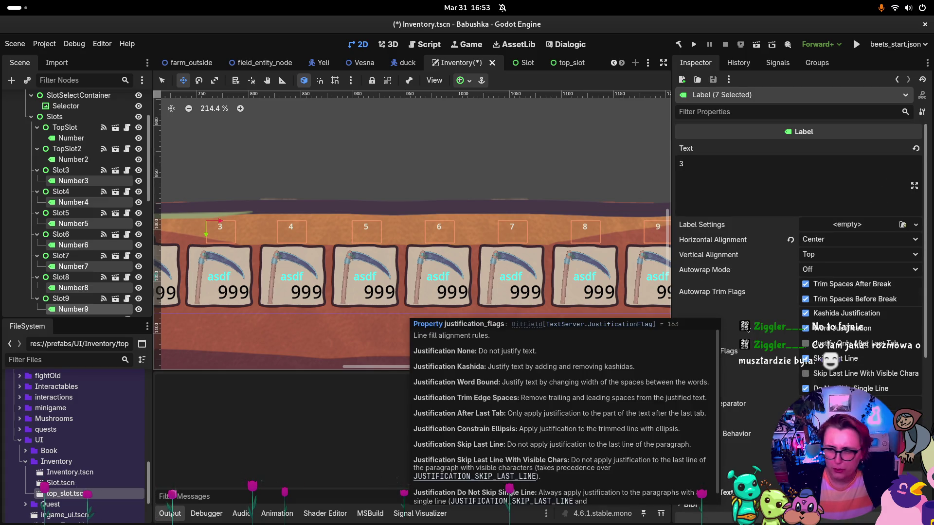
pyautogui.scroll(-4, 732, 335)
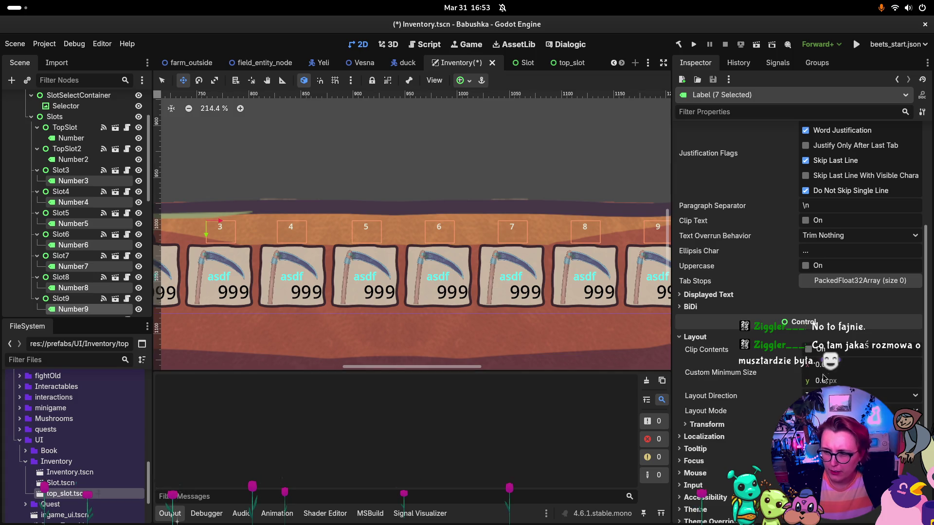
pyautogui.click(707, 424)
pyautogui.scroll(-2, 720, 379)
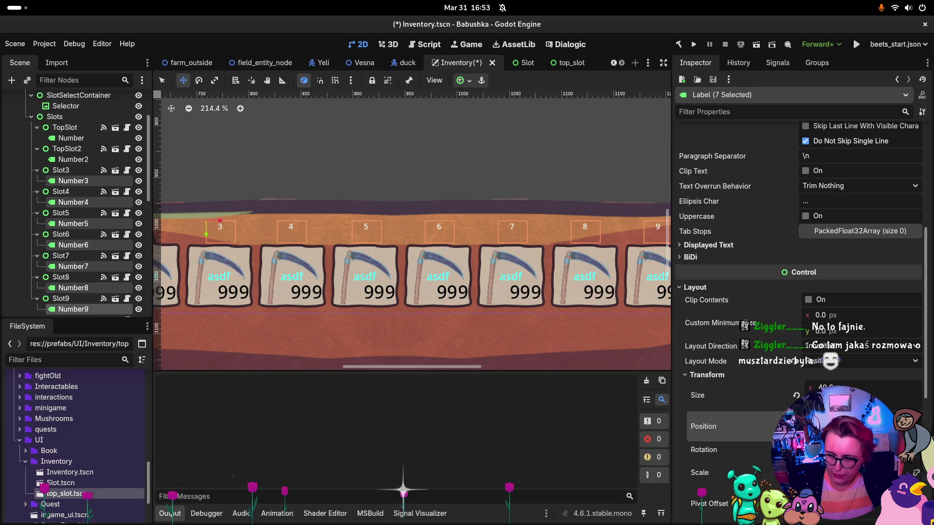
pyautogui.press('Return')
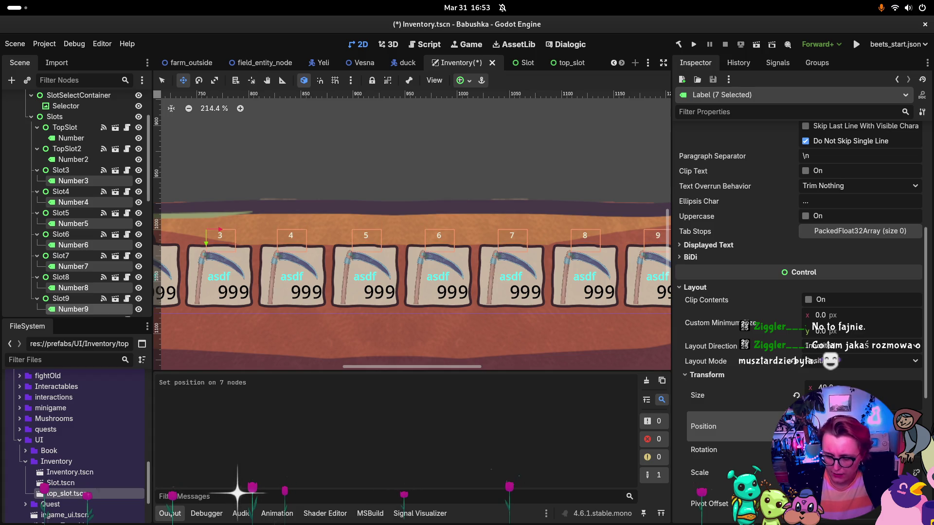
pyautogui.press('Return')
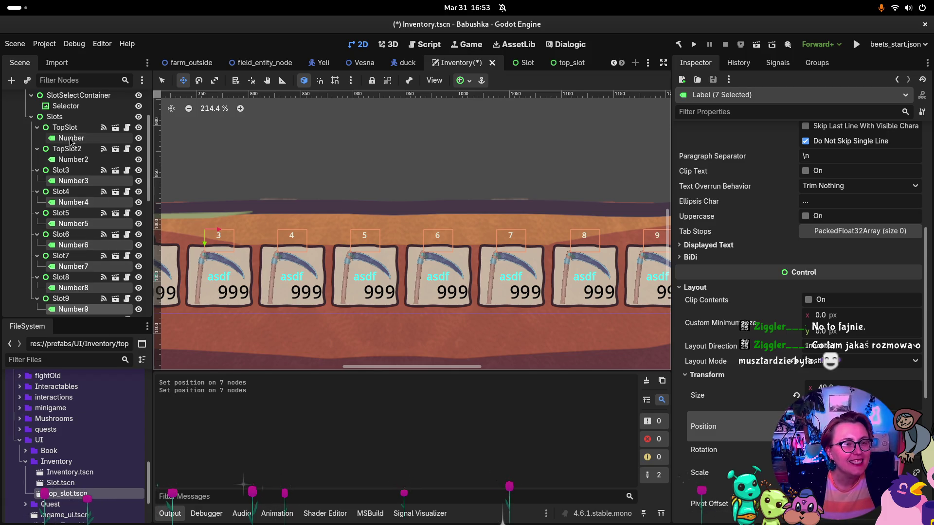
pyautogui.click(63, 170)
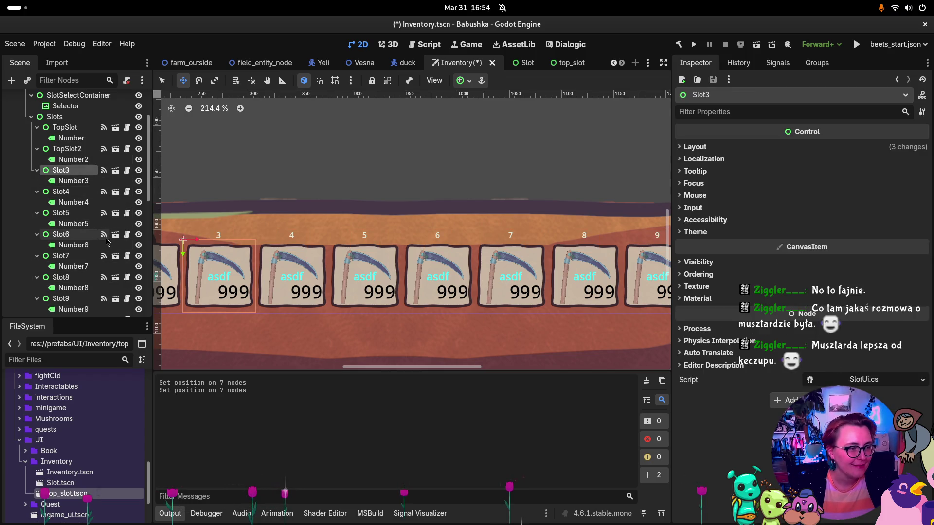
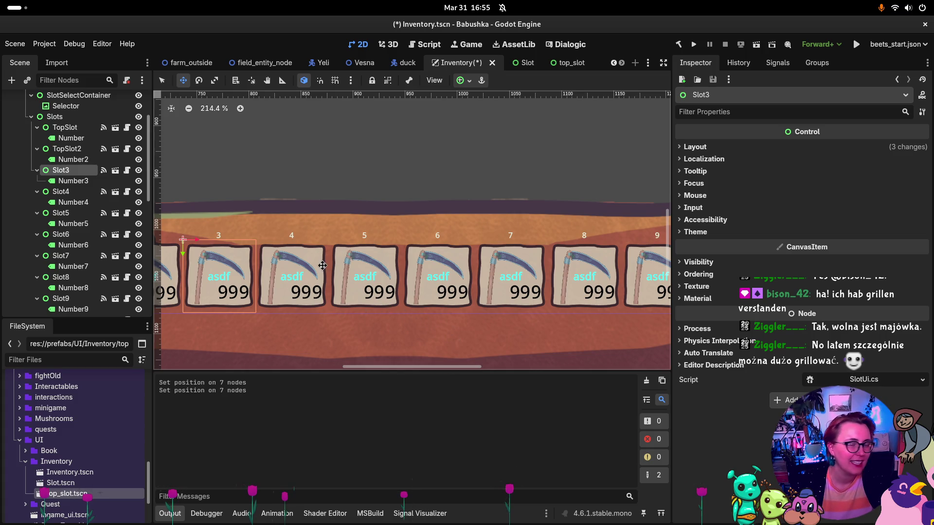
# Step: Instance top_slot.tscn onto Slot3 in the Scene tree, creating a TopSlot3 node under Slots
pyautogui.moveTo(462, 368); pyautogui.dragTo(444, 369)
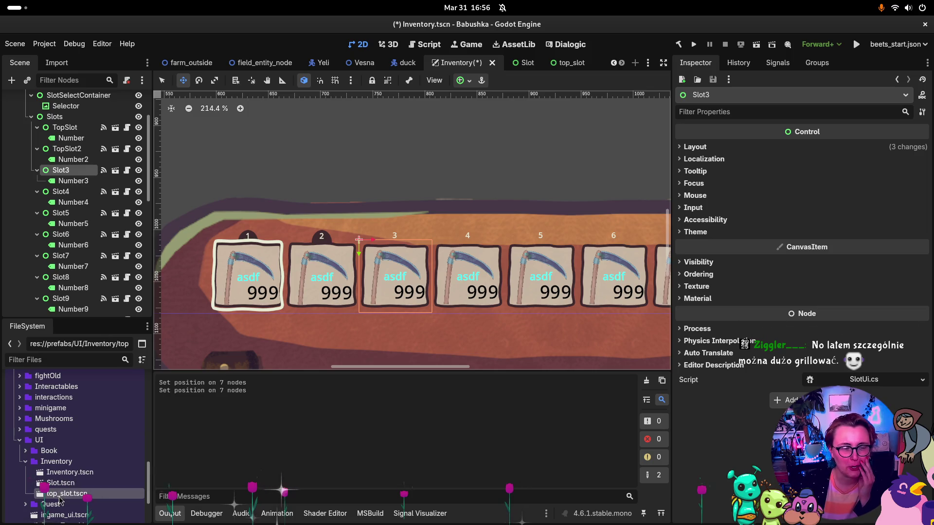
pyautogui.moveTo(61, 498); pyautogui.dragTo(55, 168)
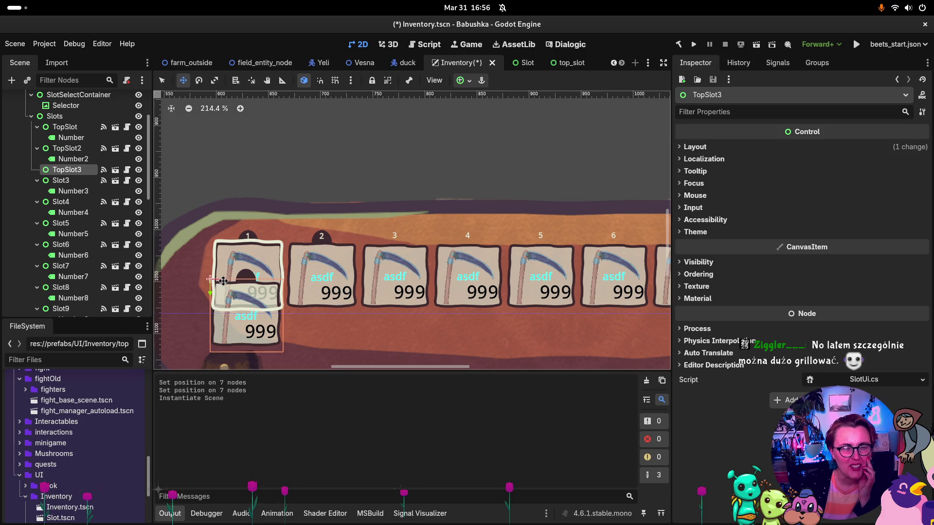
# Step: Place TopSlot3 over the third hotbar slot at (204, -53) and reparent Number3 under it
pyautogui.moveTo(223, 281)
pyautogui.mouseDown()
pyautogui.moveTo(375, 279)
pyautogui.moveTo(360, 253)
pyautogui.moveTo(370, 239)
pyautogui.mouseUp()
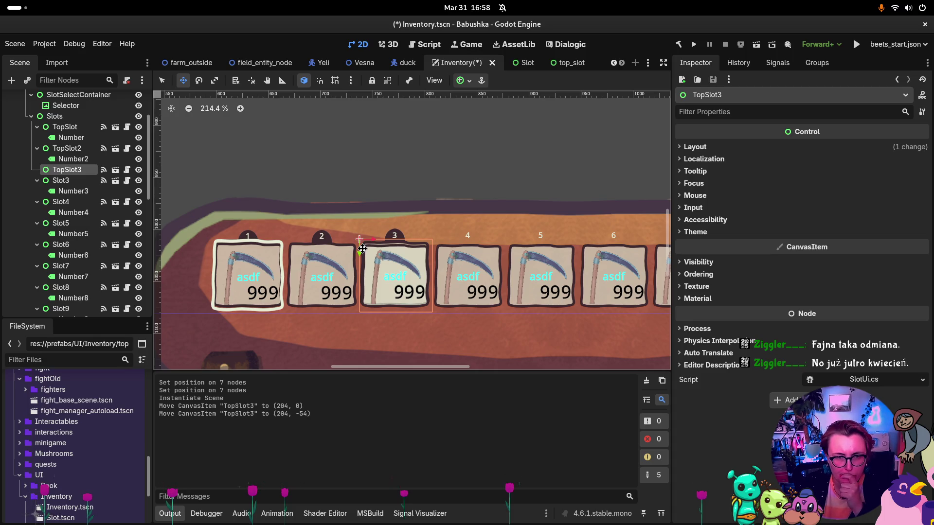
pyautogui.press('Down')
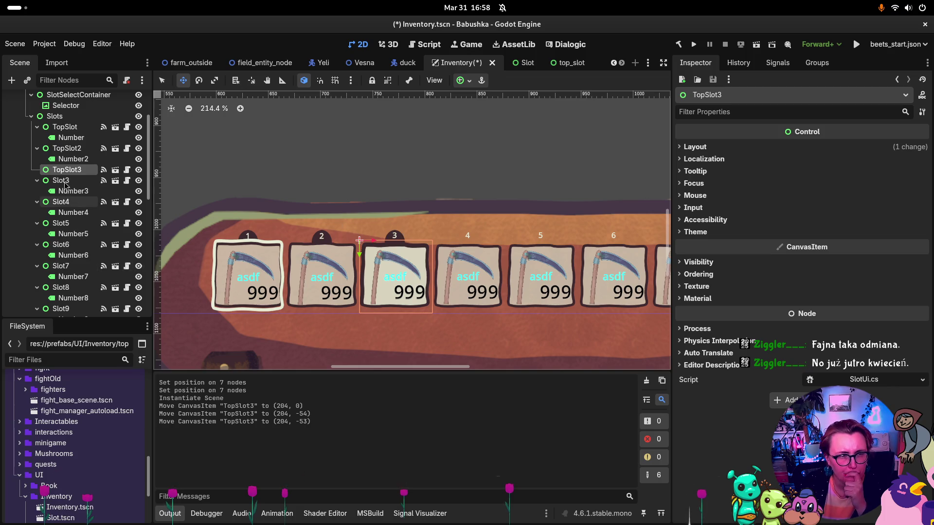
pyautogui.moveTo(73, 191); pyautogui.dragTo(72, 172)
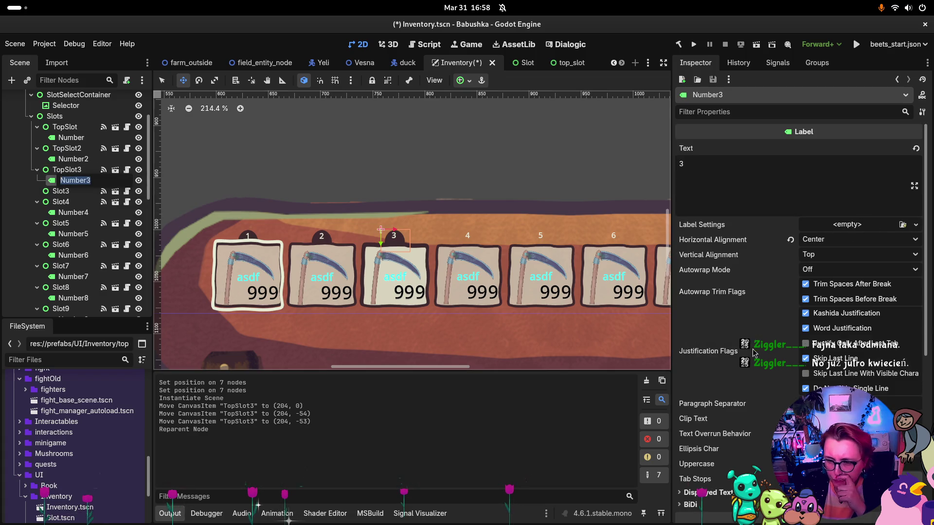
# Step: Set Number3's position in the Inspector's Transform layout properties
pyautogui.scroll(-2, 753, 353)
pyautogui.click(696, 437)
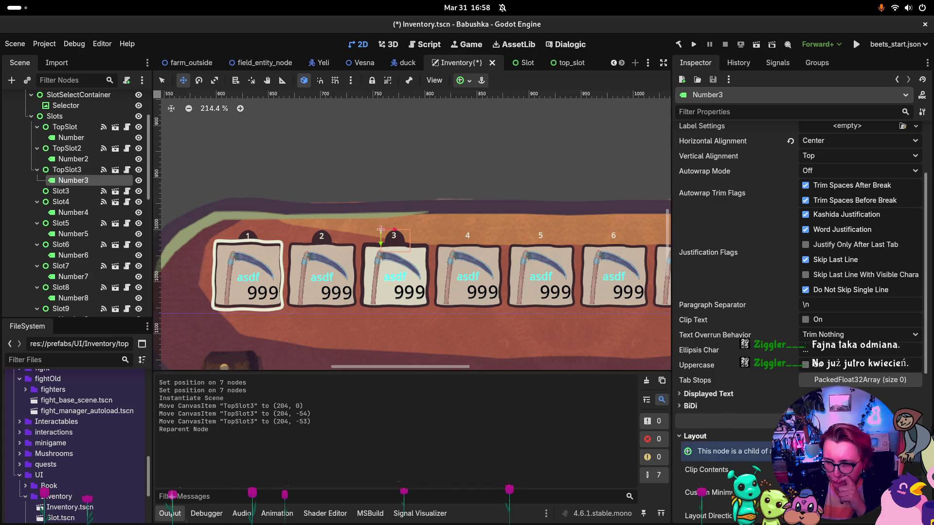
pyautogui.scroll(-3, 700, 418)
pyautogui.click(697, 398)
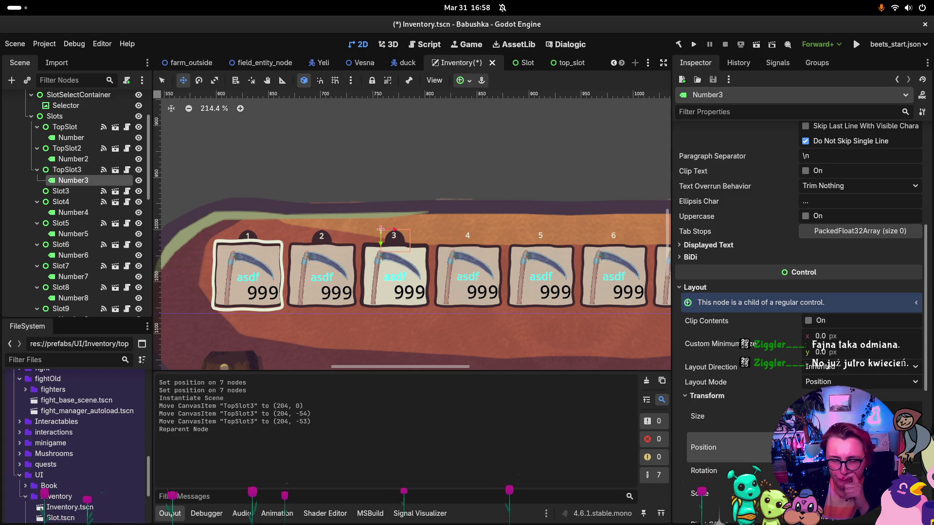
pyautogui.press('Return')
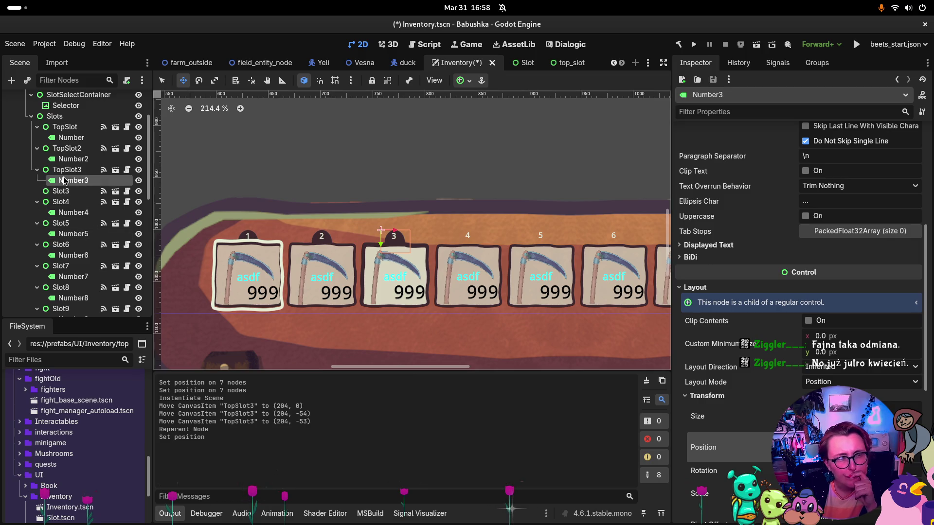
# Step: Delete the old Slot3 node and confirm the removal
pyautogui.click(67, 194)
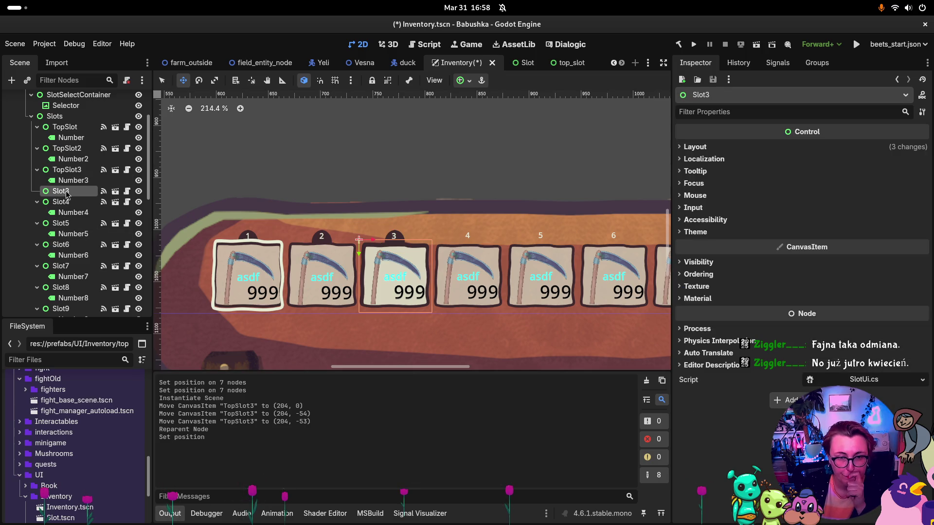
pyautogui.press('Delete')
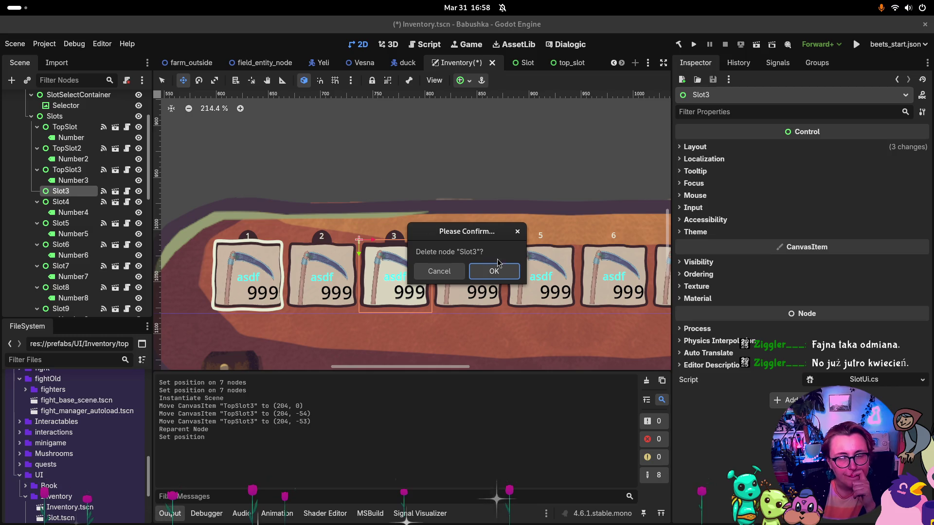
pyautogui.click(498, 271)
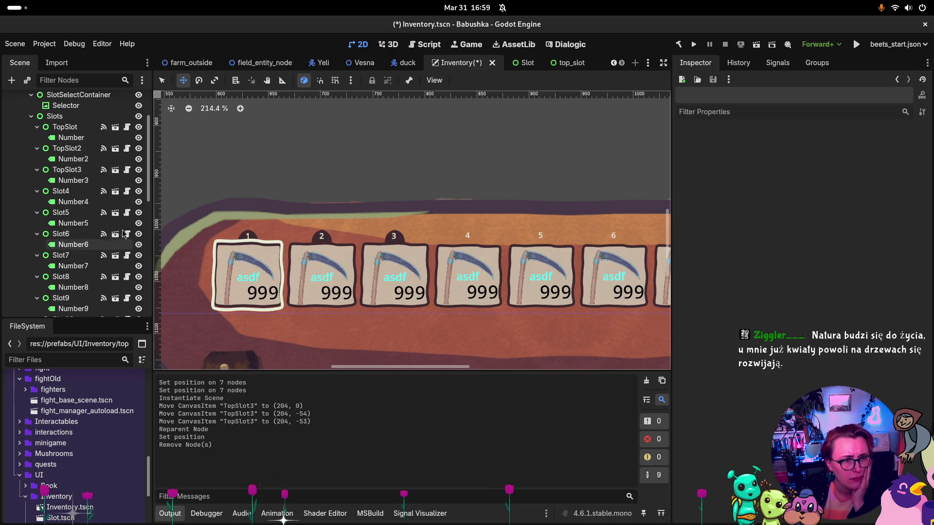
# Step: Nudge the Number3 label into place and instance top_slot.tscn again as TopSlot4
pyautogui.click(73, 180)
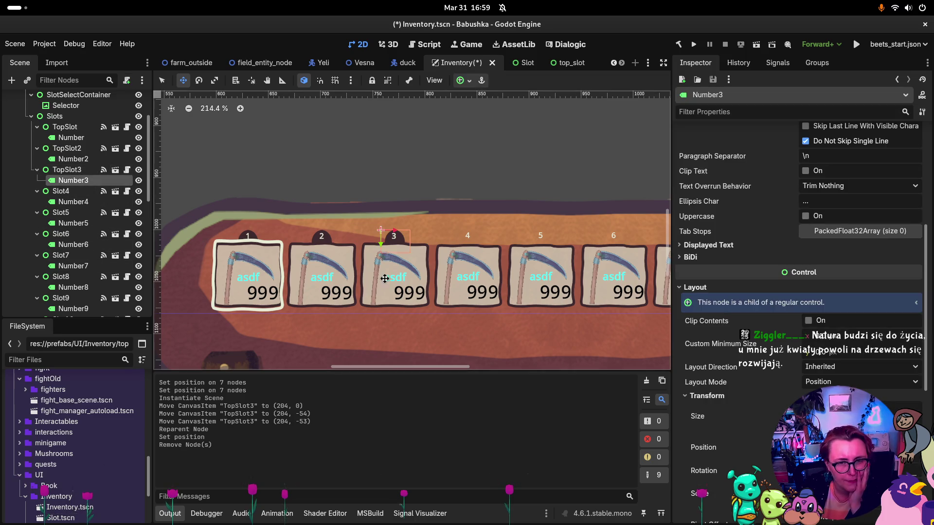
pyautogui.moveTo(383, 245)
pyautogui.mouseDown()
pyautogui.moveTo(392, 233)
pyautogui.moveTo(384, 245)
pyautogui.mouseUp()
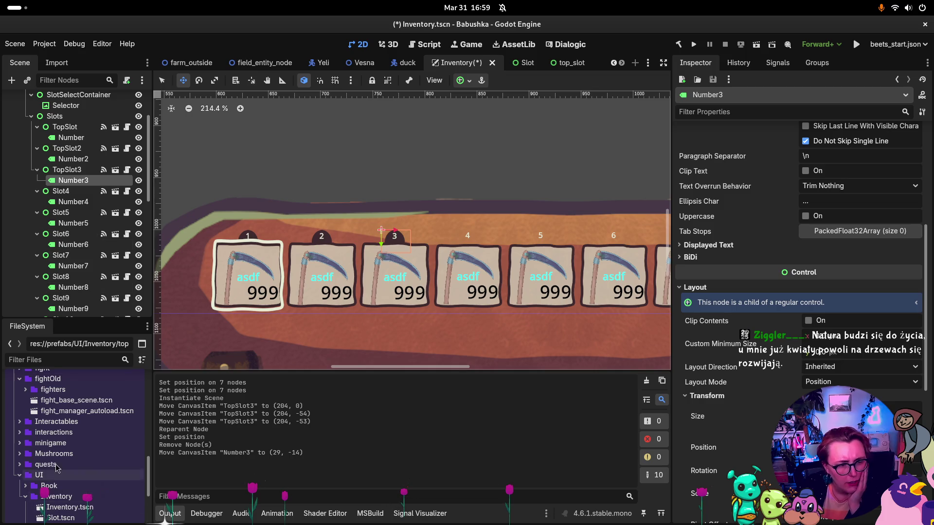
pyautogui.scroll(-3, 63, 486)
pyautogui.moveTo(57, 499); pyautogui.dragTo(81, 166)
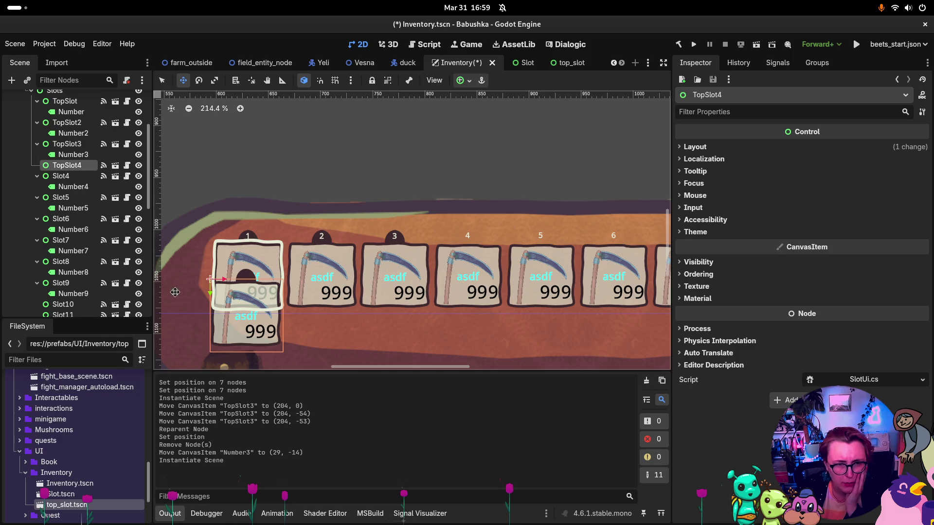
# Step: Move TopSlot4 to (304, -53), reparent Number4 under it, and delete the old Slot4
pyautogui.moveTo(270, 279)
pyautogui.mouseDown()
pyautogui.moveTo(477, 279)
pyautogui.moveTo(433, 275)
pyautogui.moveTo(434, 256)
pyautogui.mouseUp()
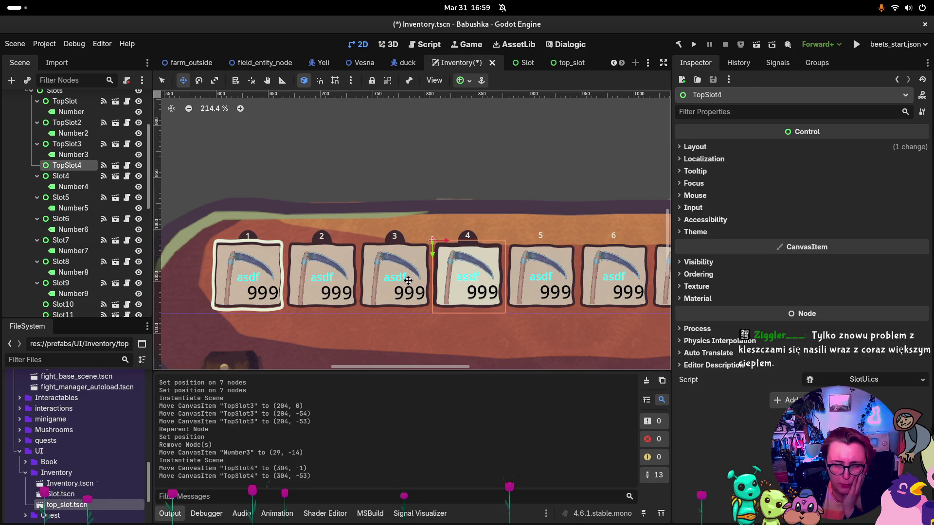
pyautogui.moveTo(73, 190); pyautogui.dragTo(68, 167)
pyautogui.click(77, 188)
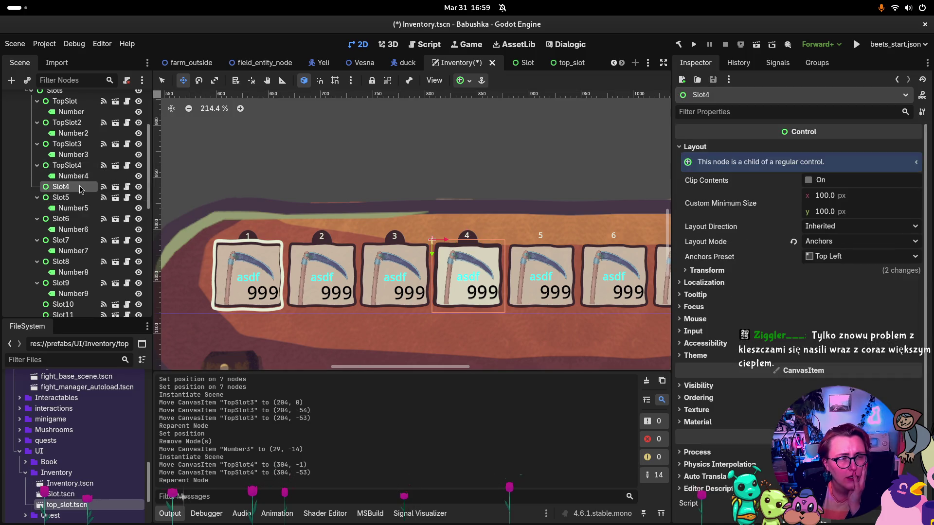
pyautogui.press('Delete')
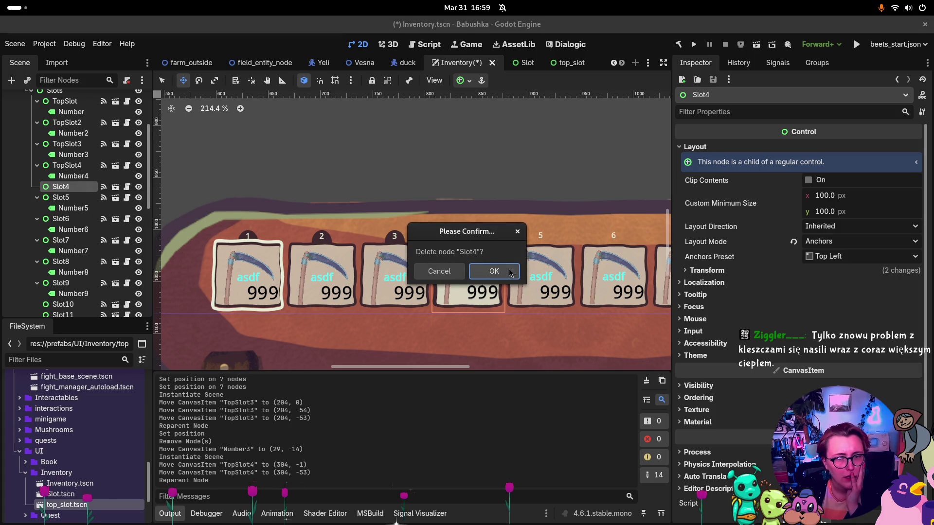
pyautogui.click(491, 266)
# Step: Instance another top_slot.tscn next to Slot5 as TopSlot5
pyautogui.click(73, 176)
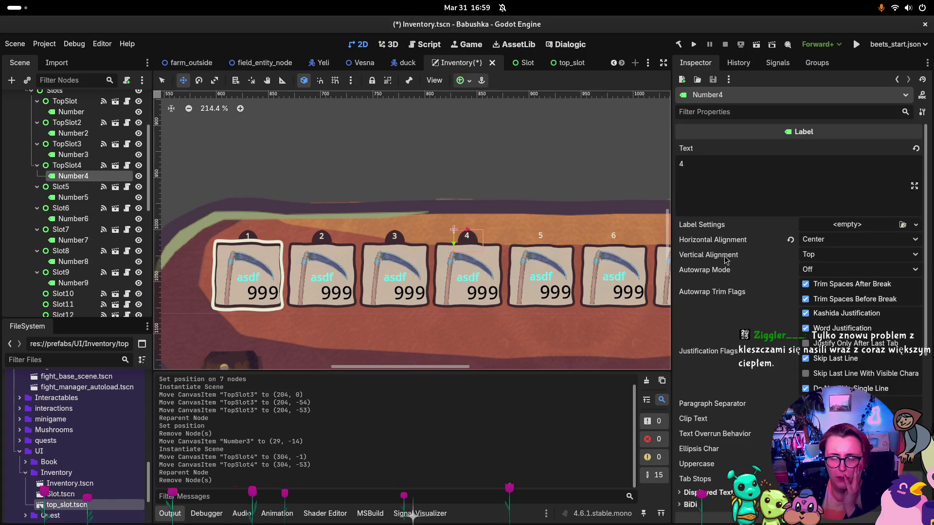
pyautogui.click(76, 190)
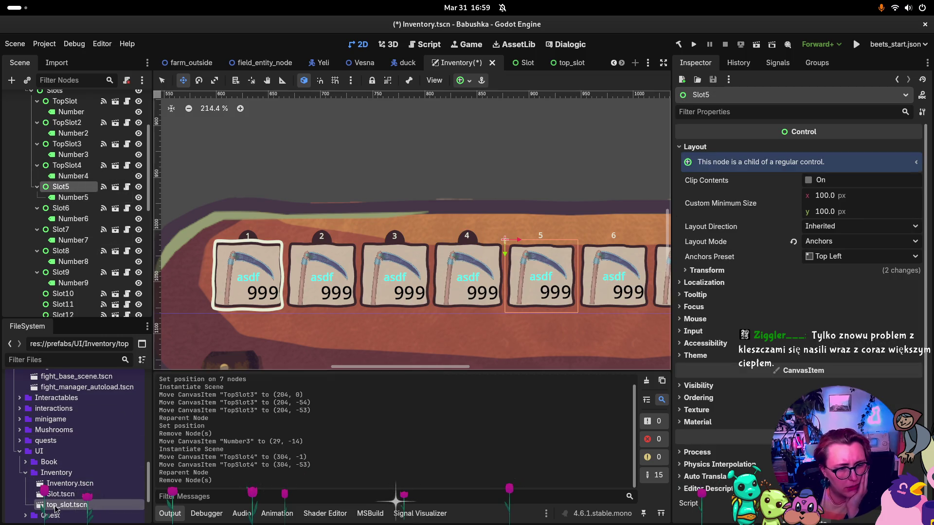
pyautogui.moveTo(57, 505)
pyautogui.mouseDown()
pyautogui.moveTo(103, 169)
pyautogui.moveTo(73, 176)
pyautogui.mouseUp()
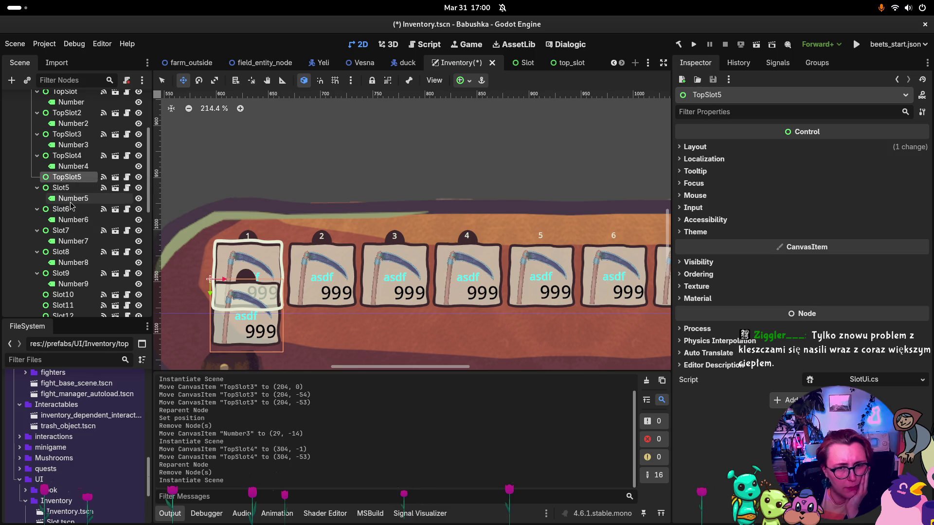
# Step: Move TopSlot5 to (404, -53) holding Number5, delete Slot5, and instance TopSlot6
pyautogui.moveTo(258, 283)
pyautogui.mouseDown()
pyautogui.moveTo(540, 280)
pyautogui.moveTo(519, 278)
pyautogui.moveTo(518, 243)
pyautogui.mouseUp()
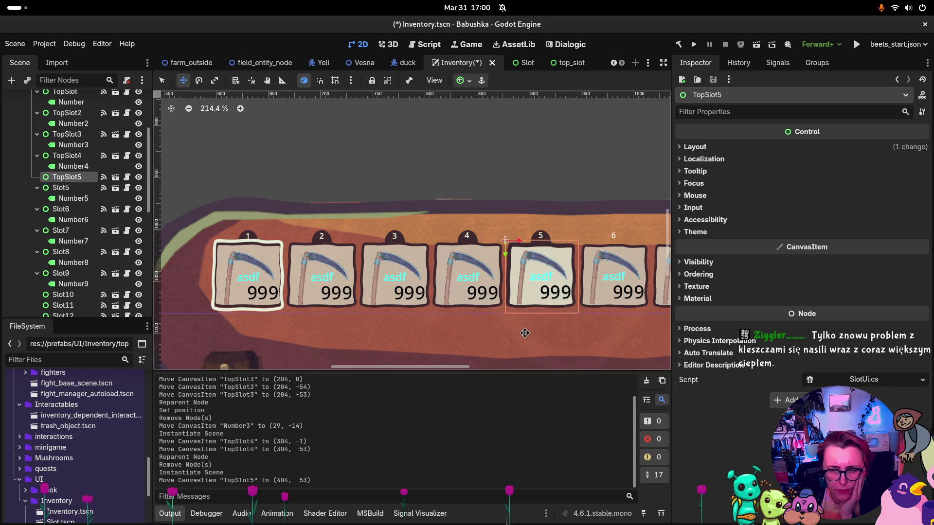
pyautogui.moveTo(77, 199); pyautogui.dragTo(78, 180)
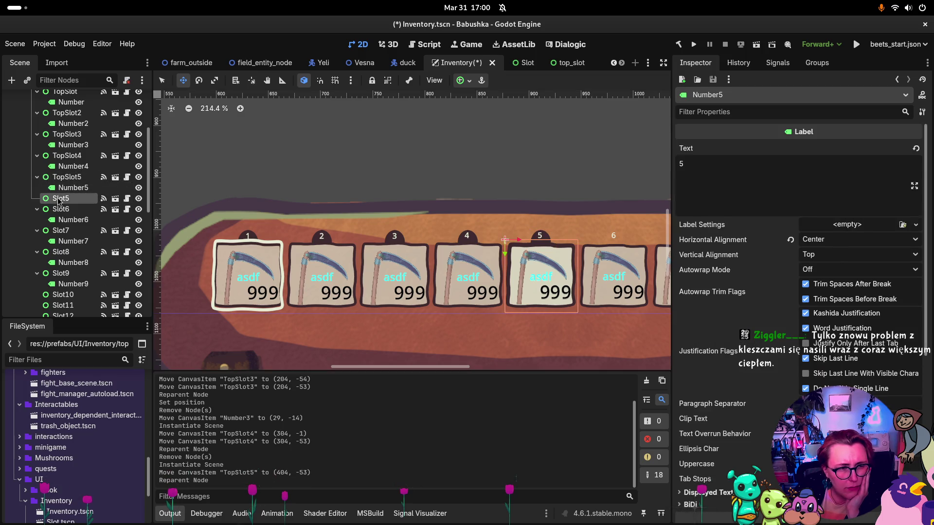
pyautogui.click(59, 199)
pyautogui.press('Delete')
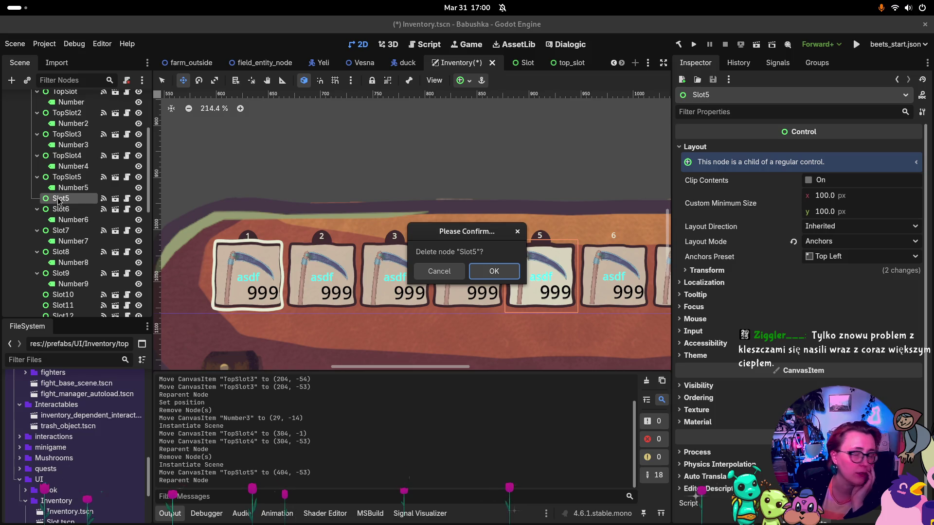
pyautogui.click(494, 271)
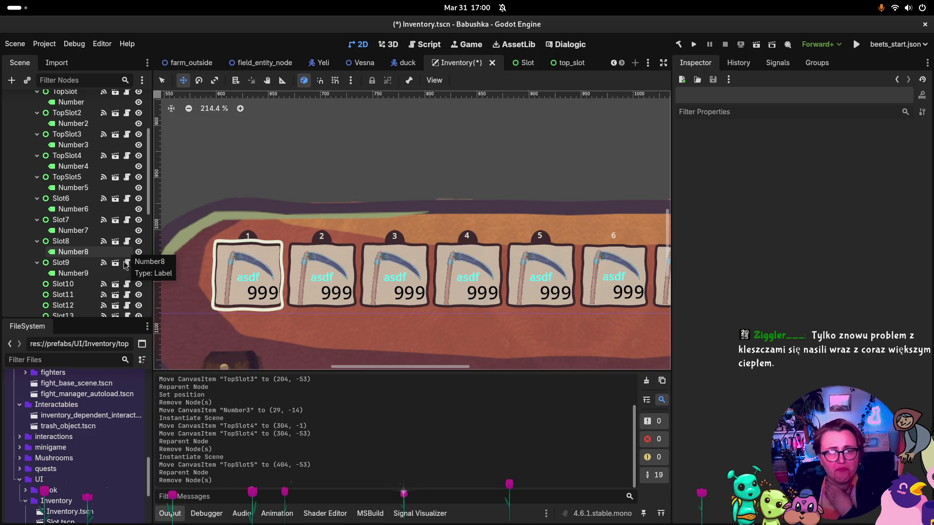
pyautogui.moveTo(456, 368); pyautogui.dragTo(468, 368)
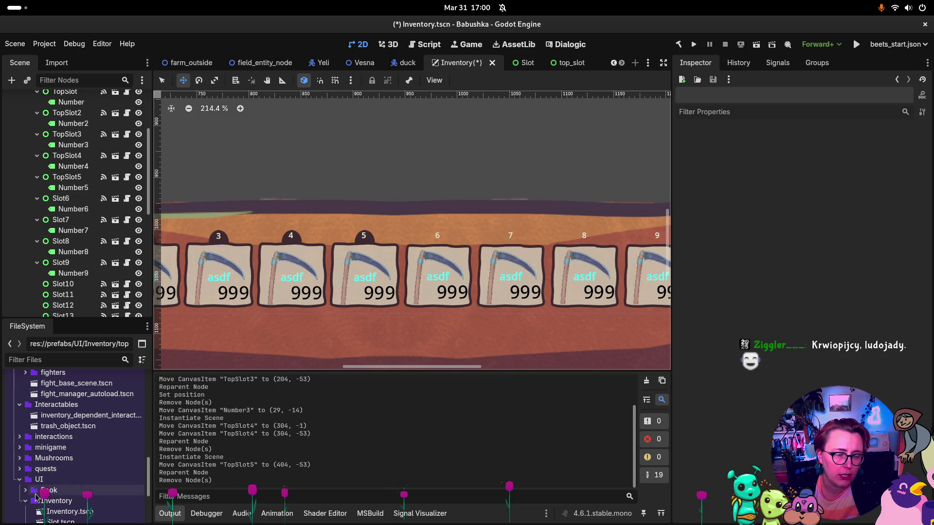
pyautogui.moveTo(54, 522)
pyautogui.mouseDown()
pyautogui.moveTo(104, 423)
pyautogui.moveTo(100, 175)
pyautogui.moveTo(66, 191)
pyautogui.mouseUp()
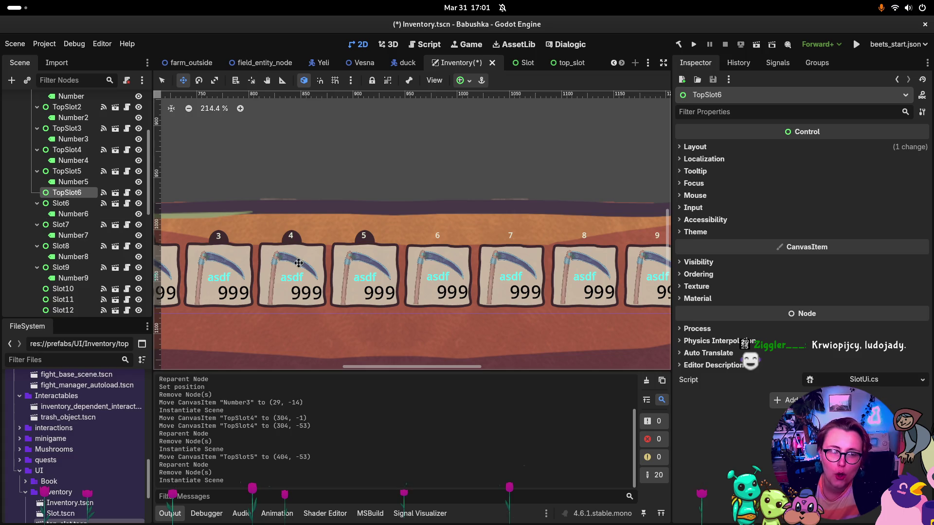
# Step: Align TopSlot6 over slot 6 at (504, -53), move Number6 into it, and delete Slot6
pyautogui.scroll(-2, 298, 262)
pyautogui.hscroll(-3, 301, 334)
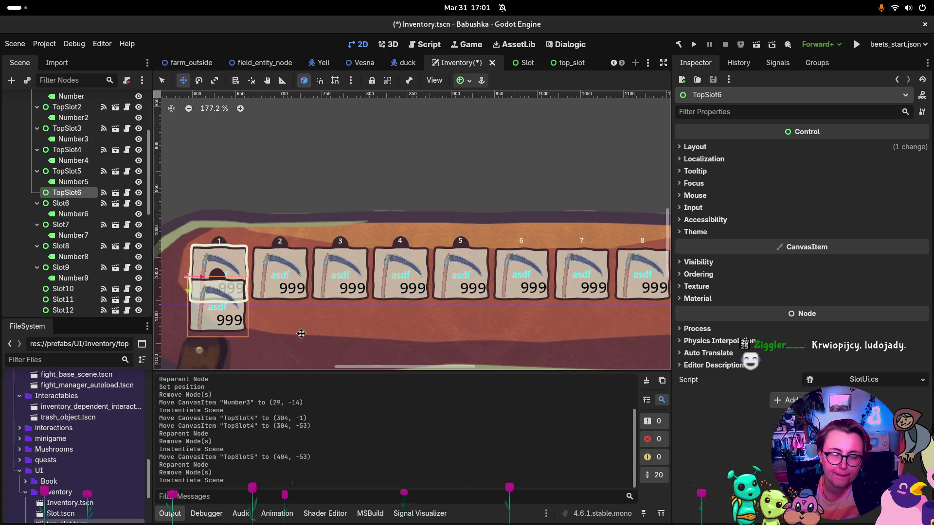
pyautogui.moveTo(211, 279)
pyautogui.mouseDown()
pyautogui.moveTo(229, 287)
pyautogui.moveTo(525, 287)
pyautogui.moveTo(503, 288)
pyautogui.moveTo(493, 259)
pyautogui.mouseUp()
pyautogui.scroll(5, 500, 263)
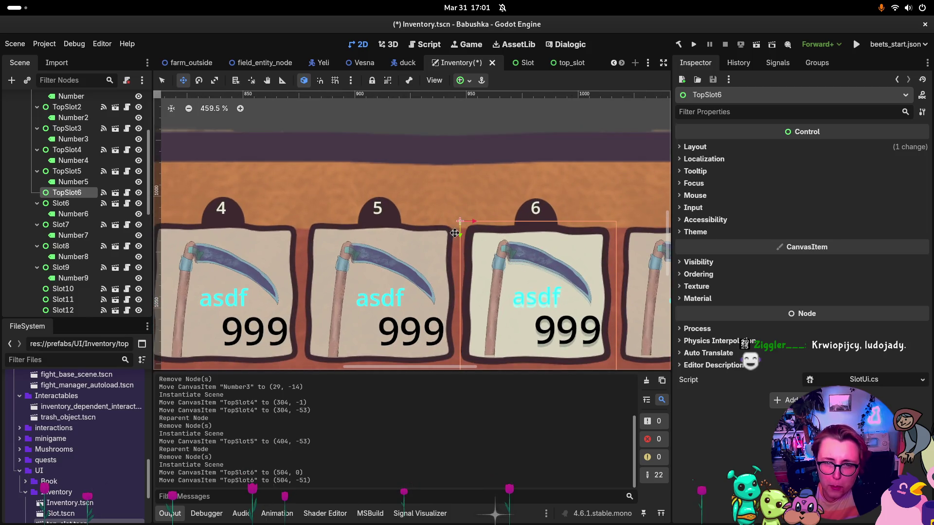
pyautogui.moveTo(458, 234); pyautogui.dragTo(459, 232)
pyautogui.scroll(-2, 464, 239)
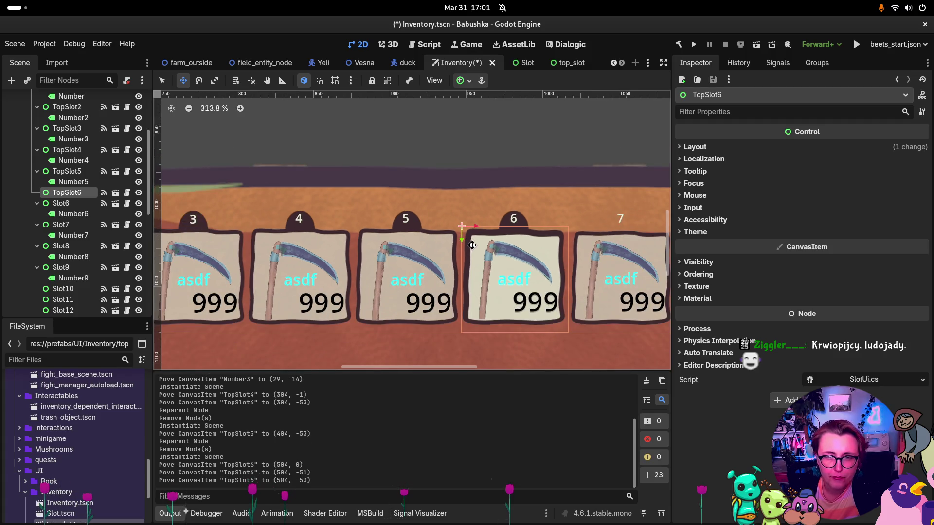
pyautogui.moveTo(73, 214); pyautogui.dragTo(67, 192)
pyautogui.press('Delete')
# Step: Instance top_slot.tscn into the Scene tree as a new TopSlot7
pyautogui.scroll(-2, 78, 438)
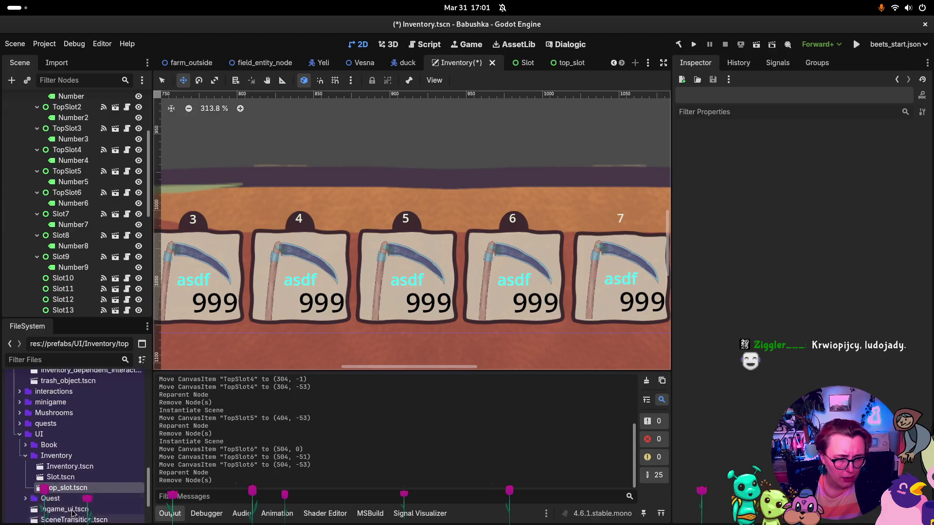
pyautogui.click(66, 506)
pyautogui.moveTo(81, 435); pyautogui.dragTo(60, 209)
# Step: Align TopSlot7 over slot 7 at (604, -53) and move Number7 under it
pyautogui.scroll(-4, 608, 292)
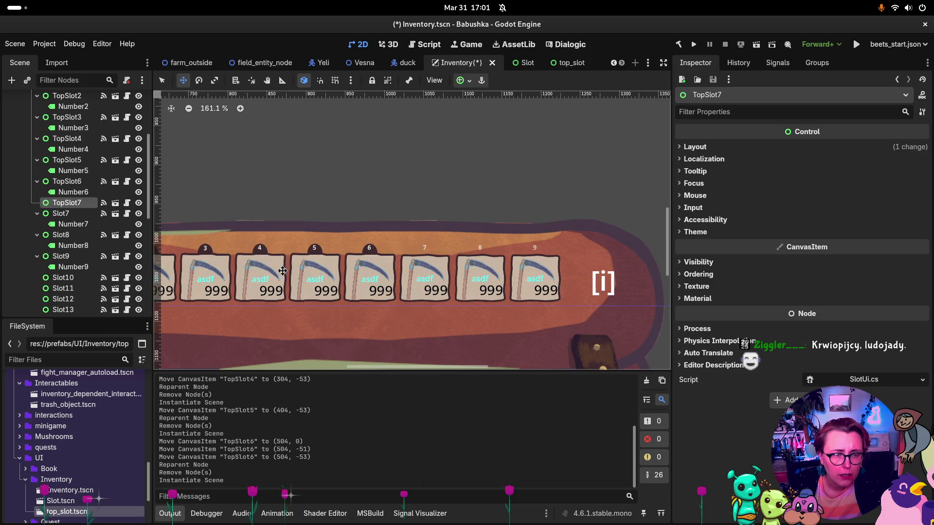
pyautogui.moveTo(233, 279)
pyautogui.mouseDown()
pyautogui.moveTo(565, 283)
pyautogui.moveTo(511, 280)
pyautogui.moveTo(510, 228)
pyautogui.moveTo(527, 220)
pyautogui.mouseUp()
pyautogui.scroll(3, 535, 283)
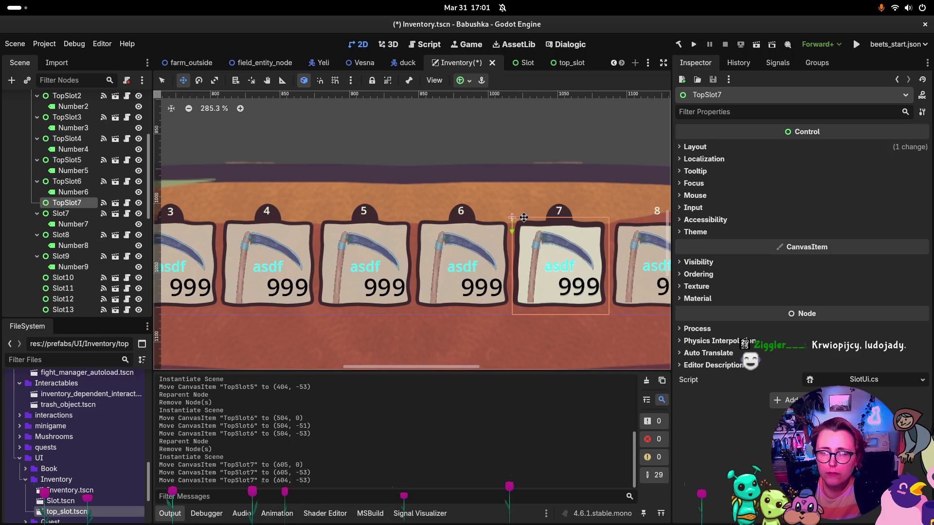
pyautogui.moveTo(523, 218); pyautogui.dragTo(523, 218)
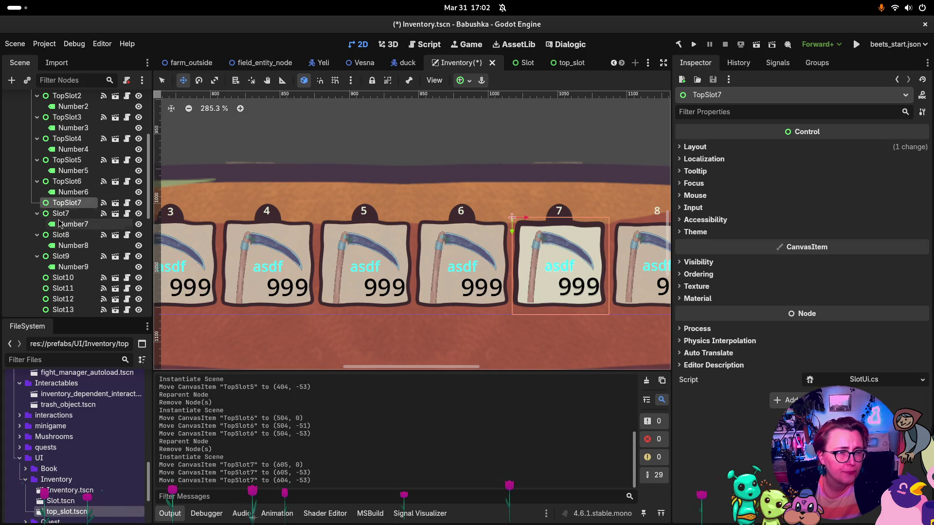
pyautogui.moveTo(70, 202); pyautogui.dragTo(70, 203)
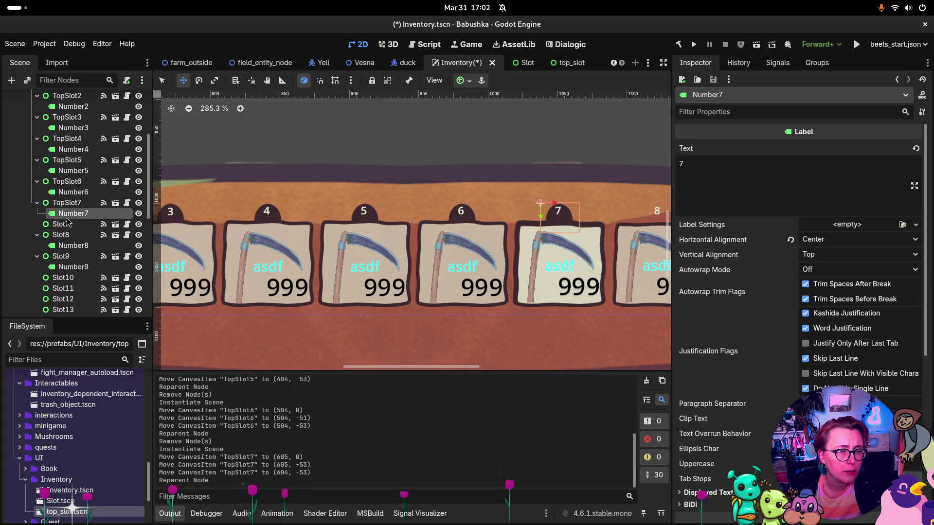
# Step: Delete the old Slot7 node and instance top_slot.tscn as TopSlot8
pyautogui.click(61, 224)
pyautogui.press('Delete')
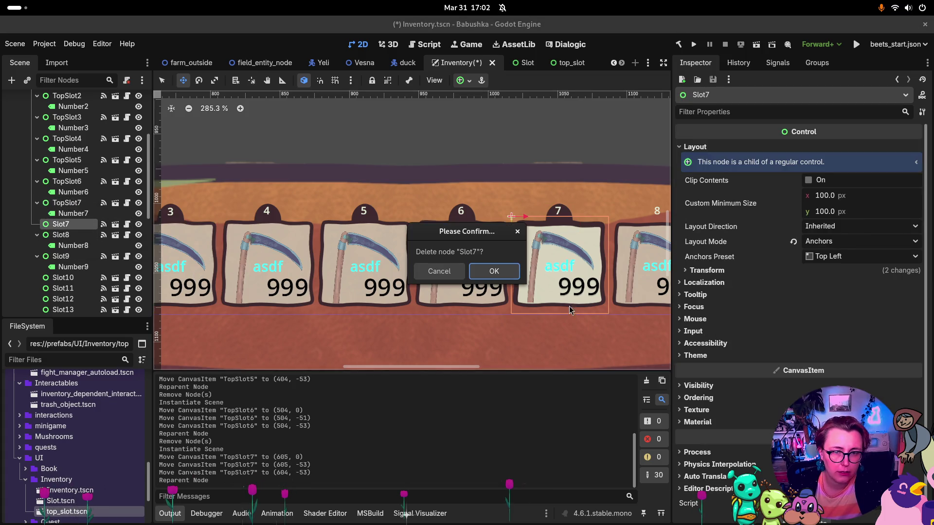
pyautogui.press('Return')
pyautogui.scroll(-3, 261, 301)
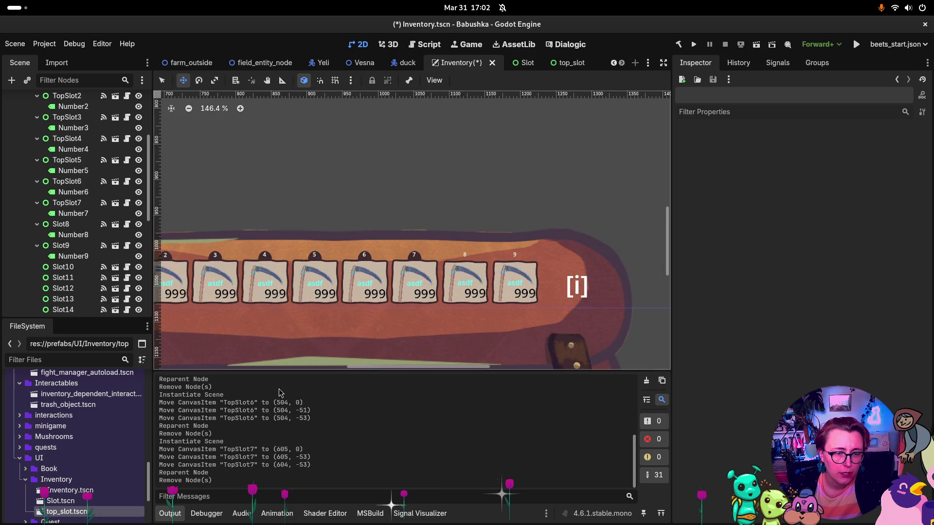
pyautogui.moveTo(67, 511)
pyautogui.mouseDown()
pyautogui.moveTo(100, 391)
pyautogui.moveTo(80, 223)
pyautogui.moveTo(66, 209)
pyautogui.mouseUp()
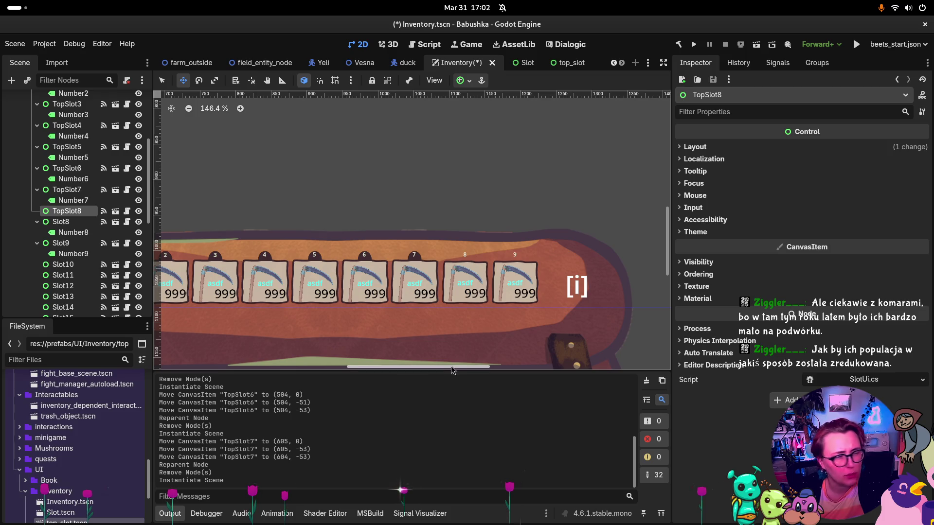
# Step: Move TopSlot8 along the row into slot 8's position at (705, -53)
pyautogui.hscroll(-5, 427, 363)
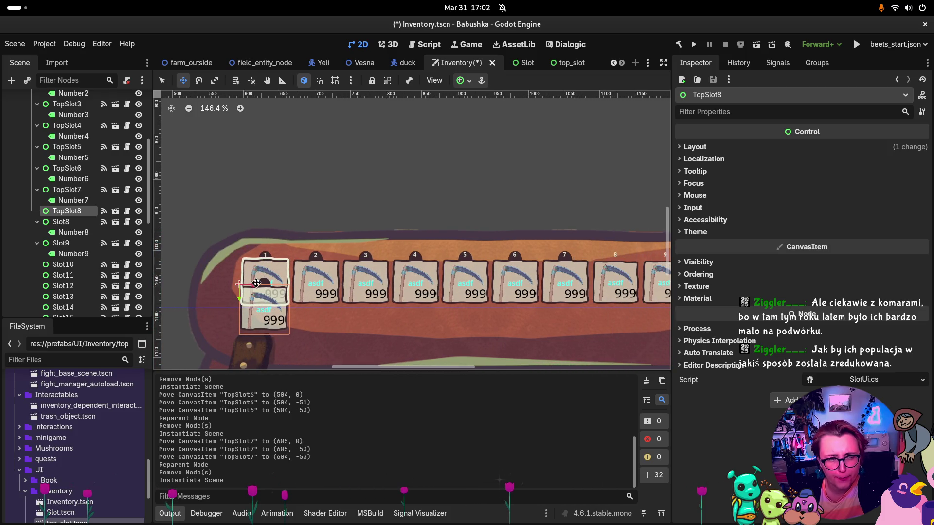
pyautogui.moveTo(251, 286)
pyautogui.mouseDown()
pyautogui.moveTo(303, 302)
pyautogui.moveTo(617, 301)
pyautogui.moveTo(601, 302)
pyautogui.mouseUp()
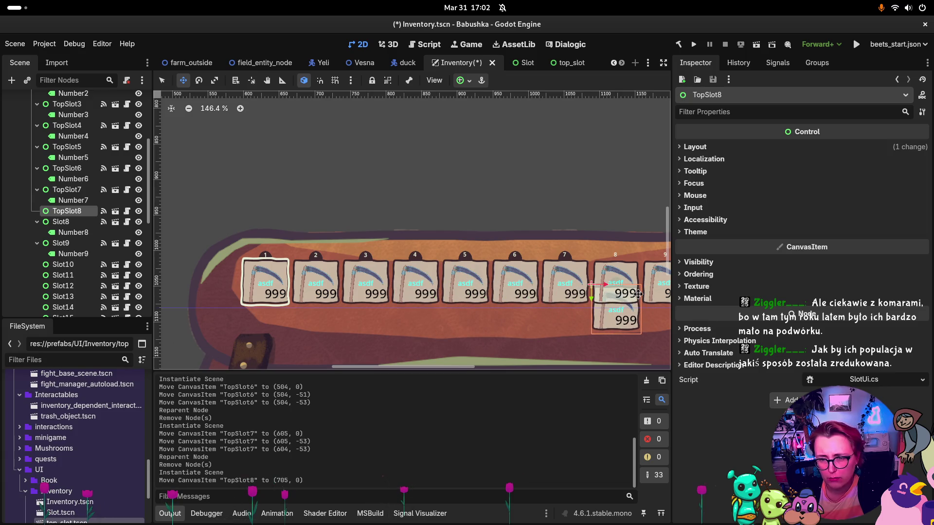
pyautogui.scroll(4, 632, 291)
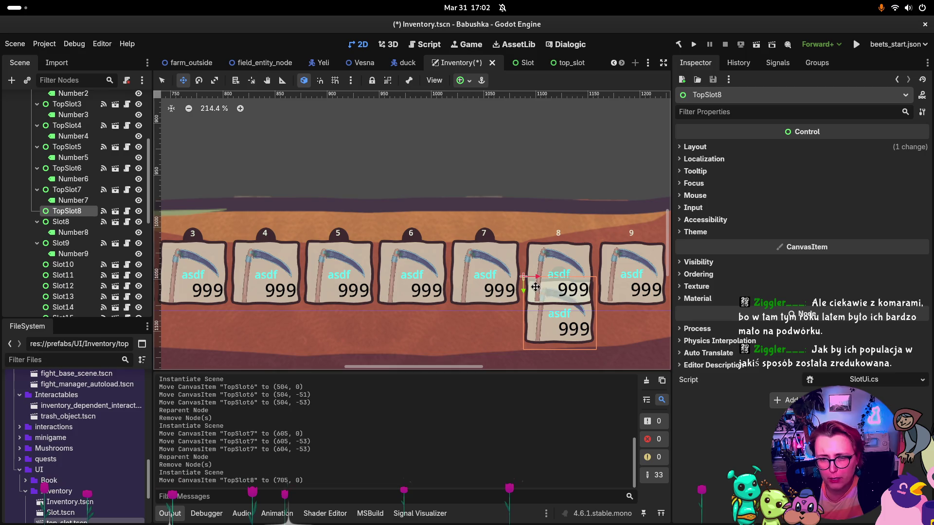
pyautogui.moveTo(523, 291)
pyautogui.mouseDown()
pyautogui.moveTo(528, 248)
pyautogui.moveTo(536, 249)
pyautogui.mouseUp()
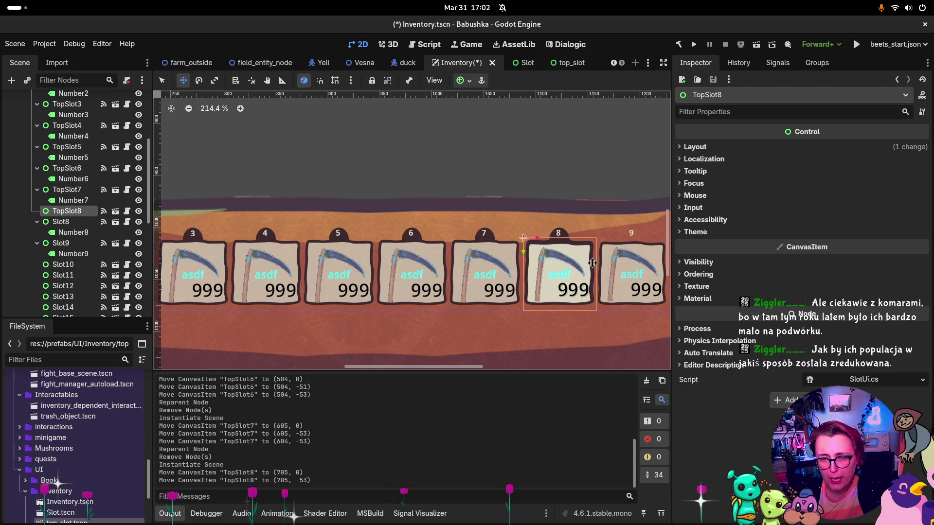
pyautogui.scroll(5, 604, 267)
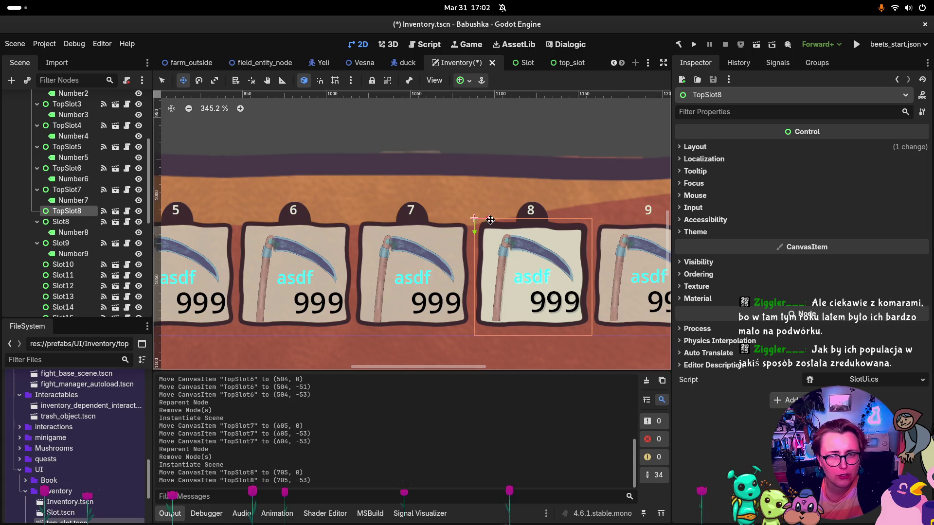
pyautogui.moveTo(488, 218); pyautogui.dragTo(489, 219)
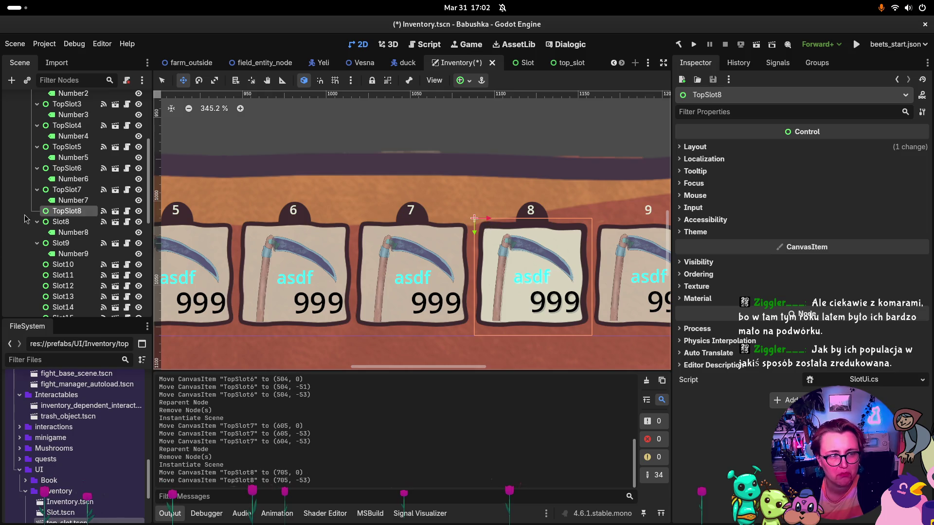
# Step: Reparent Number8 under TopSlot8 and delete the old Slot8 node
pyautogui.moveTo(73, 232); pyautogui.dragTo(67, 211)
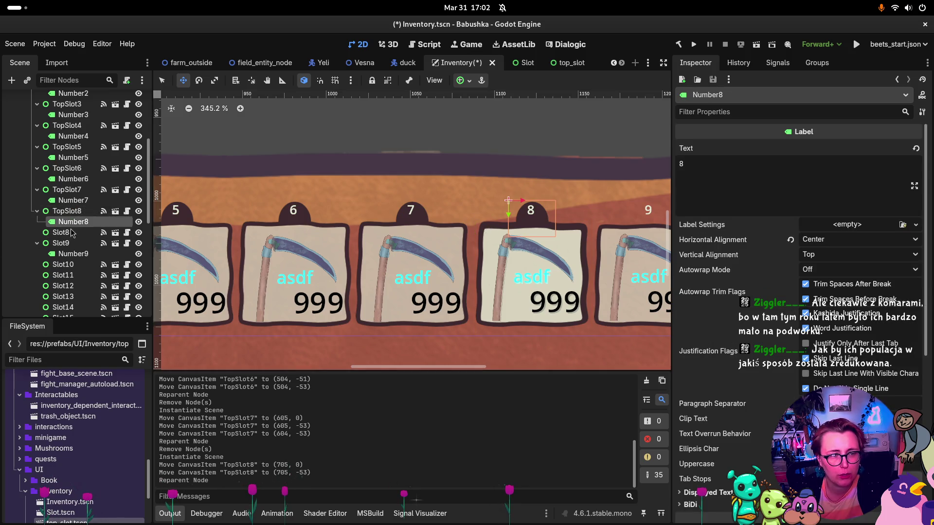
pyautogui.click(63, 232)
pyautogui.press('Delete')
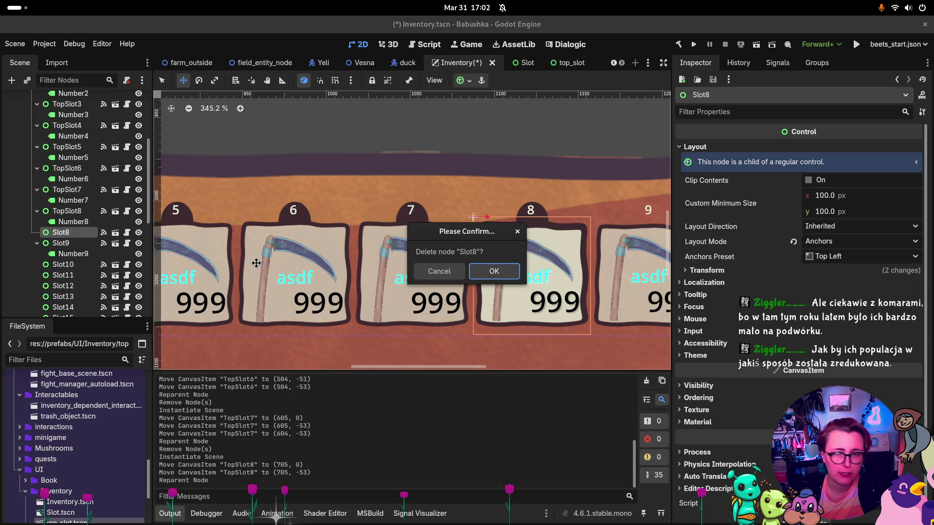
pyautogui.press('Return')
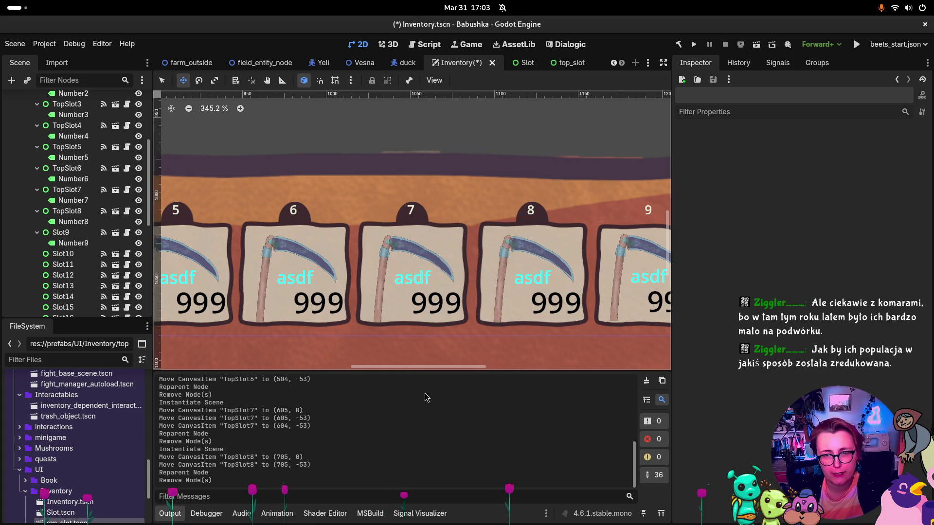
# Step: Instance another top_slot.tscn and make it a sibling under Slots named TopSlot9
pyautogui.moveTo(445, 368)
pyautogui.mouseDown()
pyautogui.moveTo(434, 369)
pyautogui.moveTo(478, 369)
pyautogui.moveTo(433, 372)
pyautogui.mouseUp()
pyautogui.scroll(5, 416, 371)
pyautogui.scroll(-6, 429, 371)
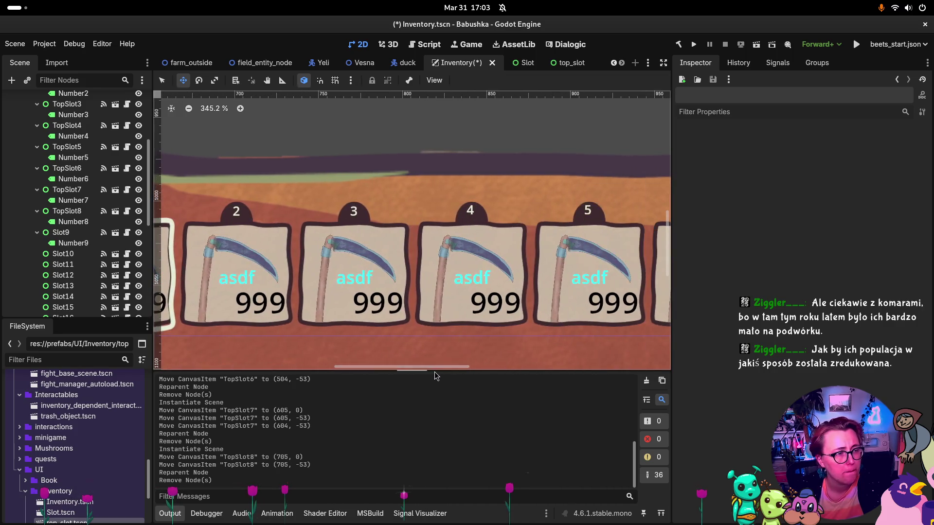
pyautogui.scroll(-5, 443, 277)
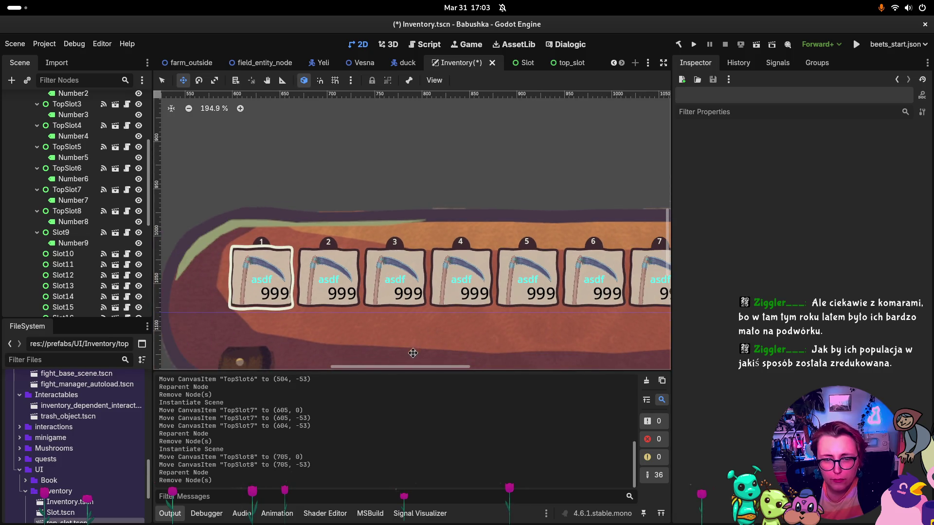
pyautogui.moveTo(411, 370); pyautogui.dragTo(432, 370)
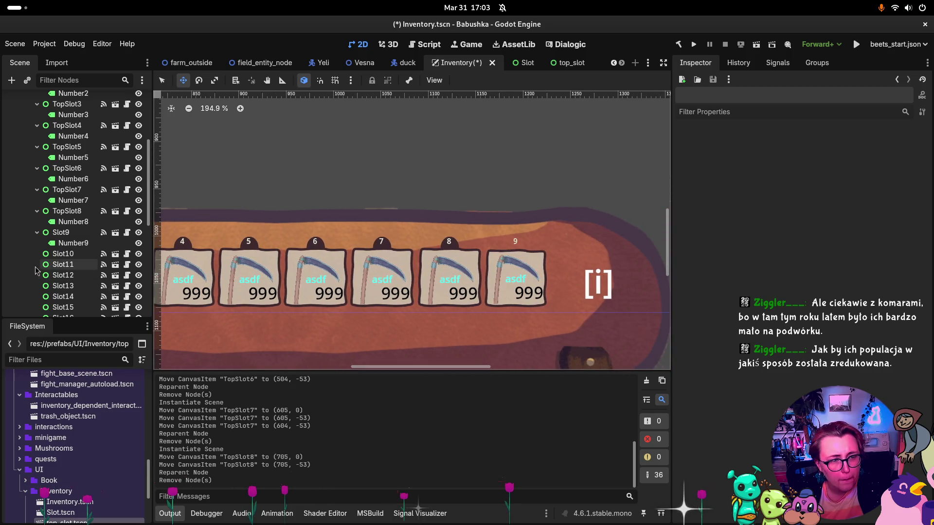
pyautogui.moveTo(67, 521); pyautogui.dragTo(74, 214)
pyautogui.scroll(-1, 289, 278)
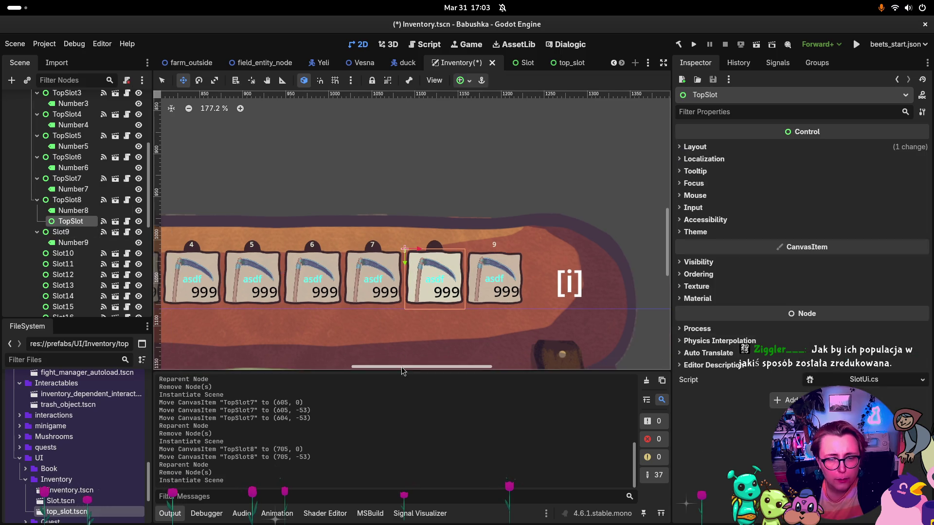
pyautogui.moveTo(401, 368)
pyautogui.mouseDown()
pyautogui.moveTo(301, 368)
pyautogui.moveTo(387, 375)
pyautogui.mouseUp()
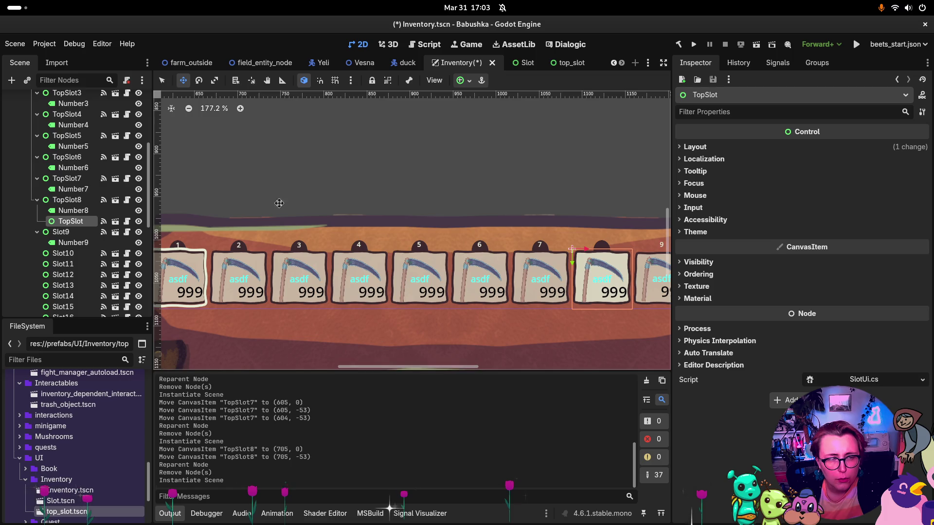
pyautogui.moveTo(71, 222); pyautogui.dragTo(68, 227)
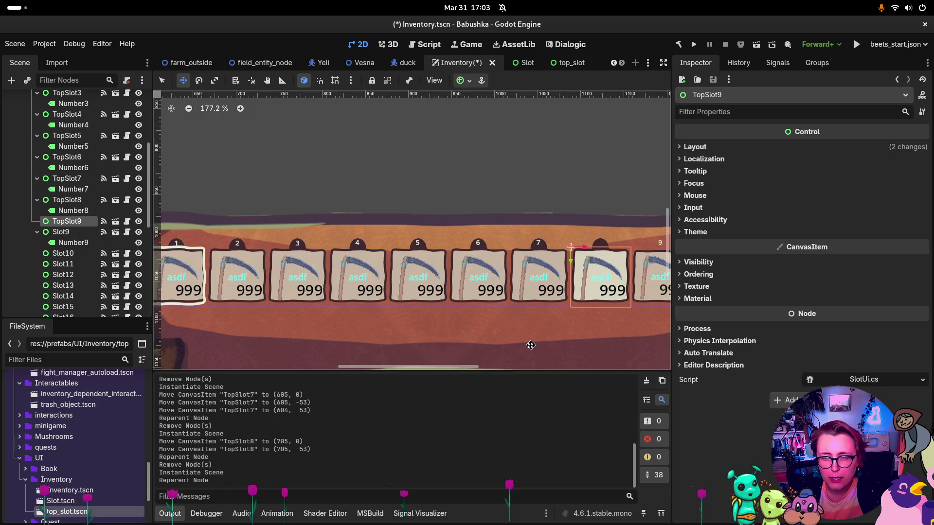
# Step: Move TopSlot9 to (805, -53) with Number9 under it, delete Slot9, then select Number9 and Number8
pyautogui.hscroll(5, 535, 272)
pyautogui.moveTo(491, 250); pyautogui.dragTo(552, 250)
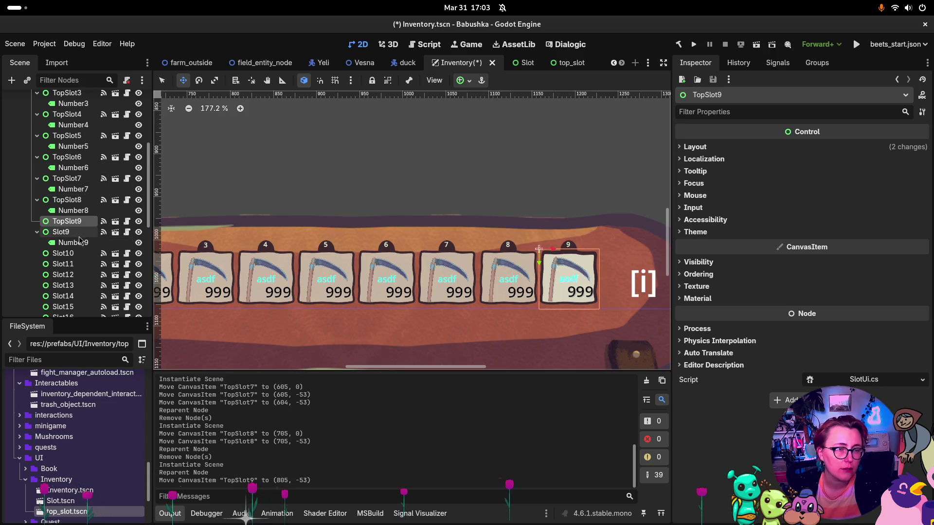
pyautogui.moveTo(78, 242); pyautogui.dragTo(77, 222)
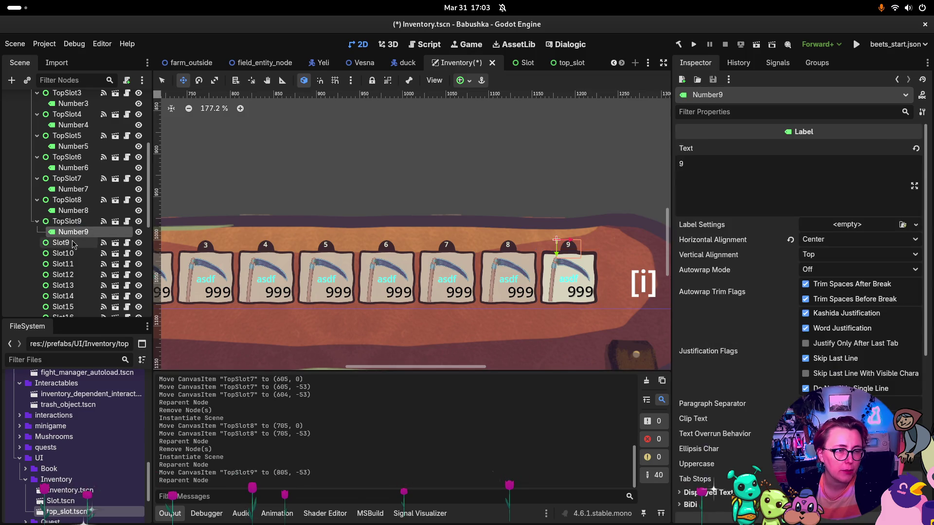
pyautogui.click(72, 243)
pyautogui.press('Delete')
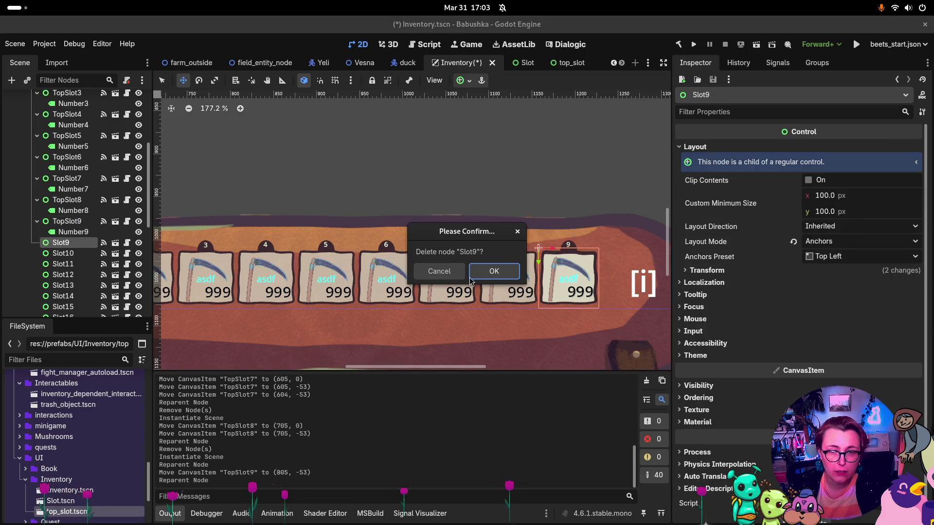
pyautogui.click(491, 272)
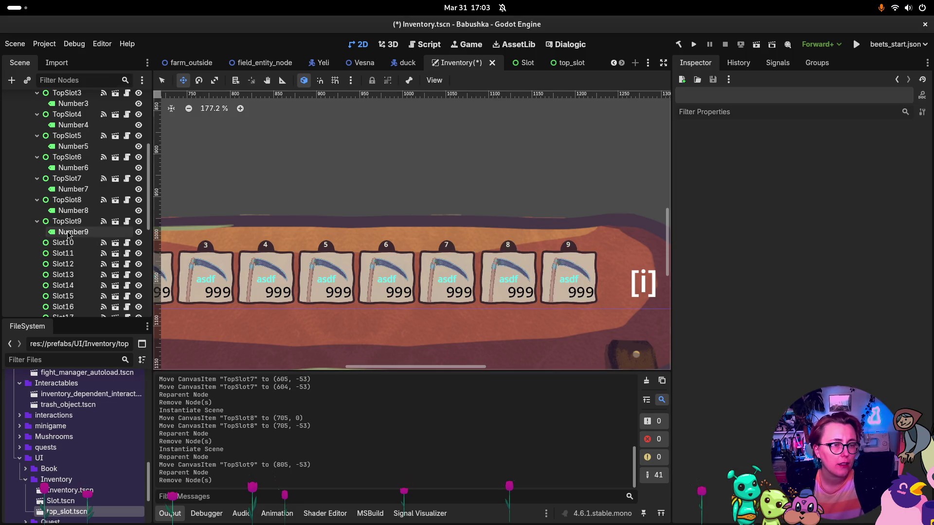
pyautogui.click(68, 234)
pyautogui.keyDown('ctrl'); pyautogui.click(73, 210); pyautogui.keyUp('ctrl')
# Step: Multi-select the Number3 through Number9 labels in the Scene tree, leaving Number2 out
pyautogui.keyDown('ctrl'); pyautogui.click(73, 189); pyautogui.keyUp('ctrl')
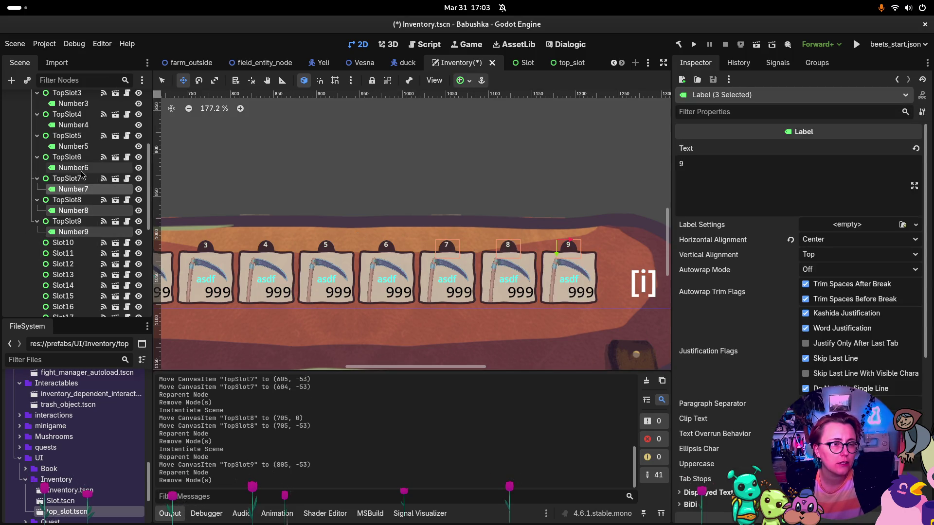
pyautogui.keyDown('ctrl'); pyautogui.click(73, 168); pyautogui.keyUp('ctrl')
pyautogui.keyDown('ctrl'); pyautogui.click(73, 146); pyautogui.keyUp('ctrl')
pyautogui.keyDown('ctrl'); pyautogui.click(73, 125); pyautogui.keyUp('ctrl')
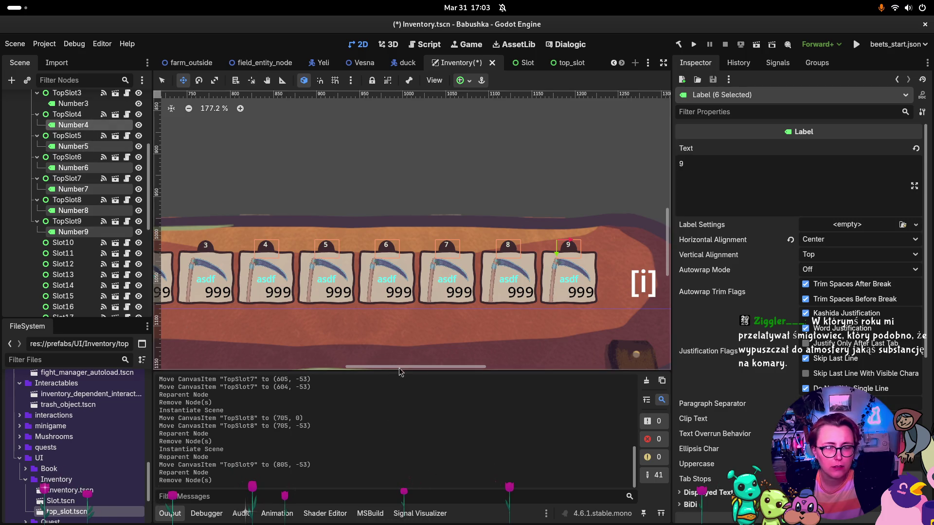
pyautogui.hscroll(-5, 388, 362)
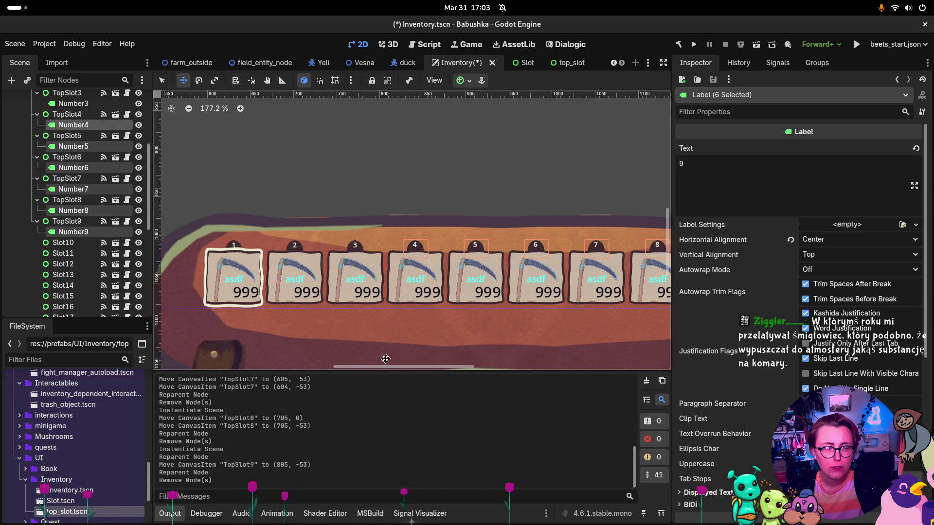
pyautogui.keyDown('ctrl'); pyautogui.click(78, 104); pyautogui.keyUp('ctrl')
pyautogui.scroll(2, 97, 135)
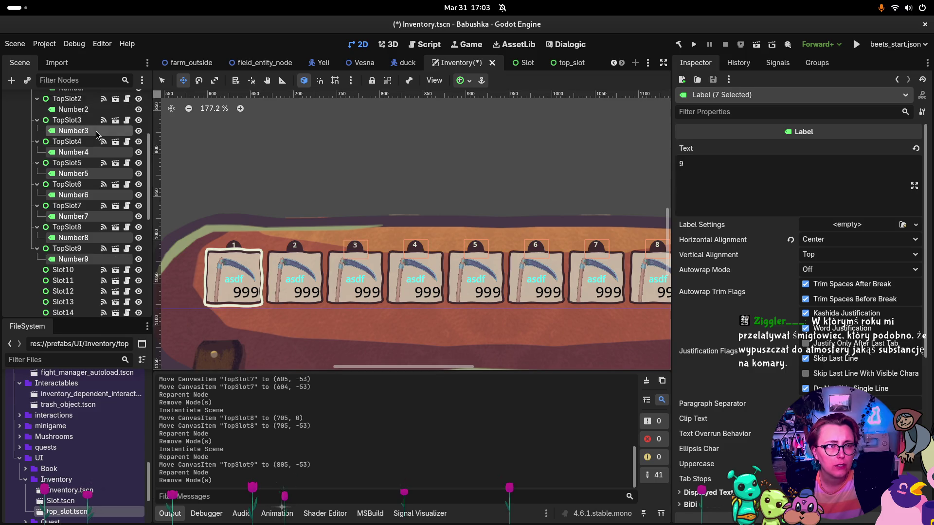
pyautogui.scroll(2, 96, 135)
pyautogui.keyDown('ctrl'); pyautogui.click(74, 137); pyautogui.keyUp('ctrl')
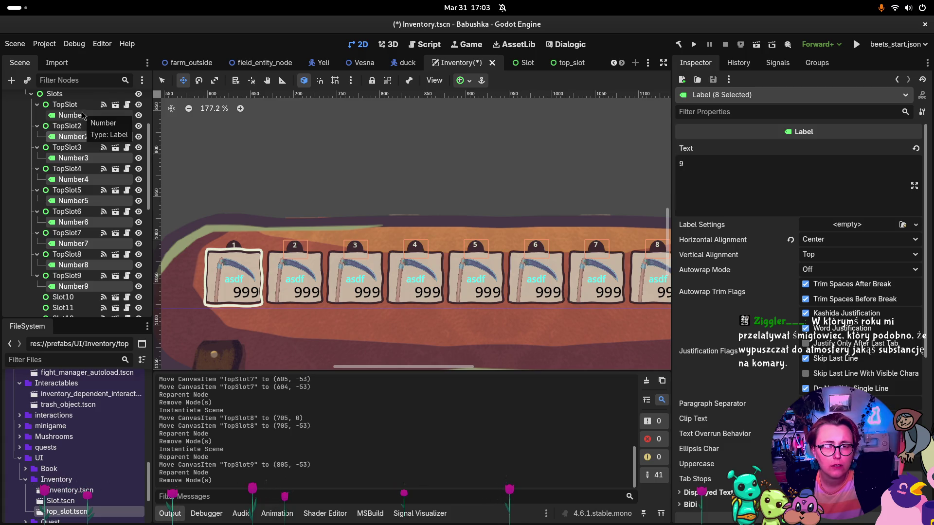
pyautogui.keyDown('ctrl'); pyautogui.click(85, 141); pyautogui.keyUp('ctrl')
pyautogui.scroll(-5, 821, 371)
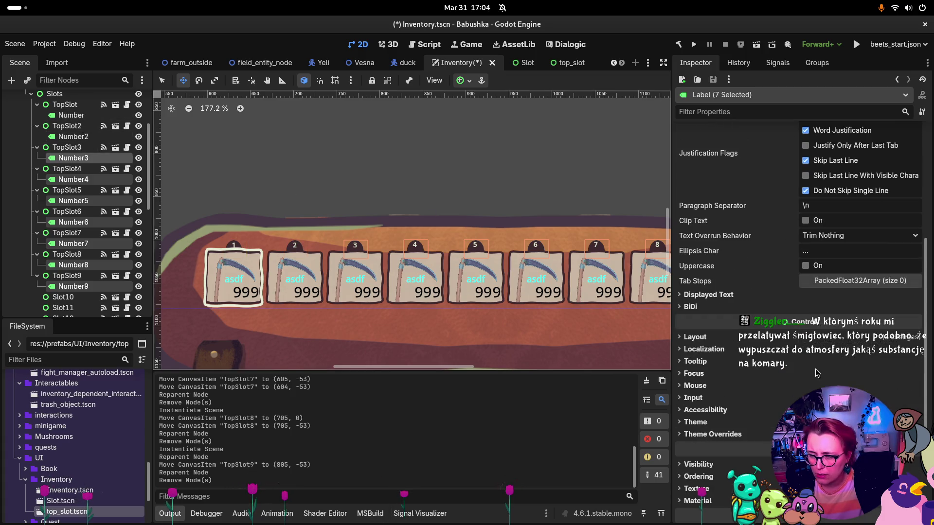
# Step: Enter one shared Position under Layout > Transform for all seven Number labels
pyautogui.click(700, 339)
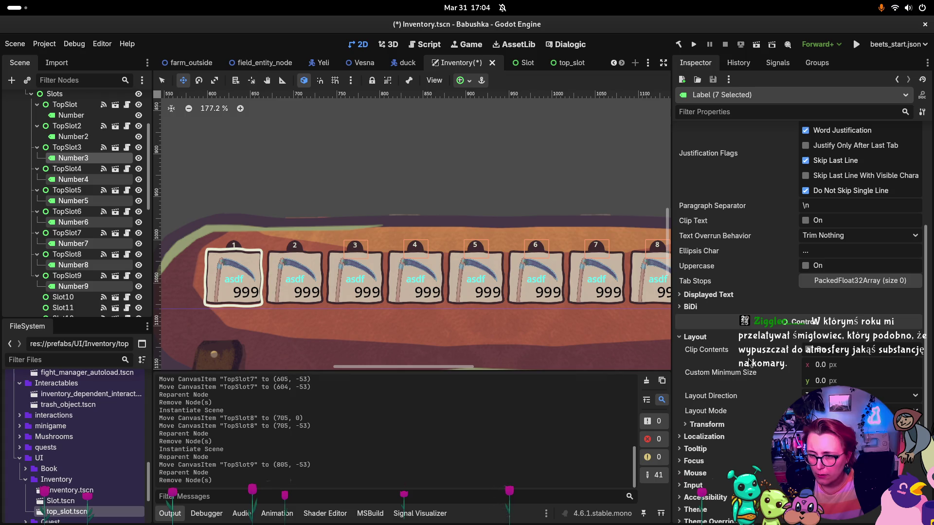
pyautogui.click(699, 425)
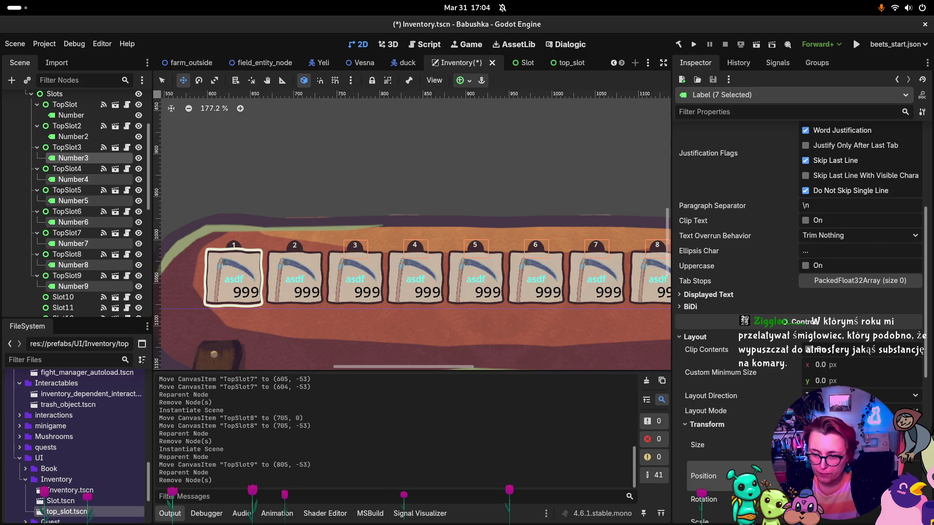
pyautogui.press('Return')
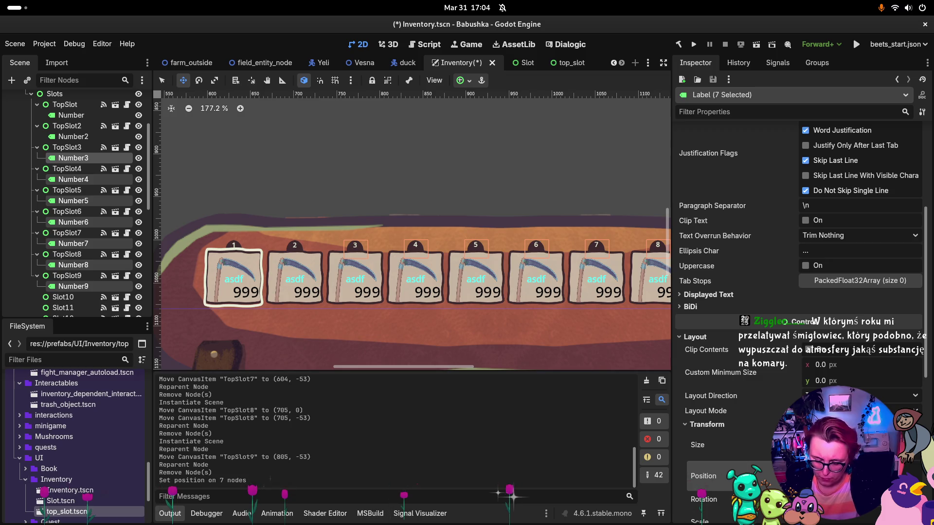
pyautogui.press('Return')
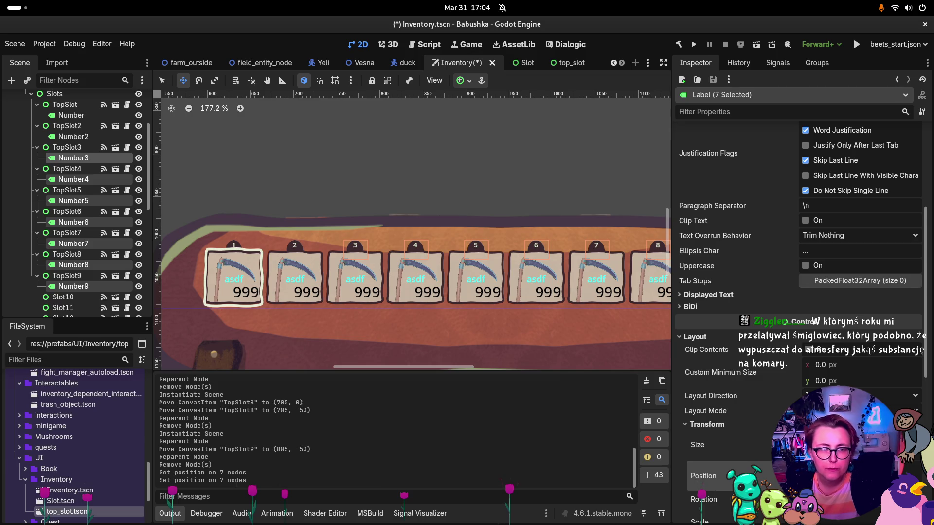
pyautogui.hscroll(5, 471, 366)
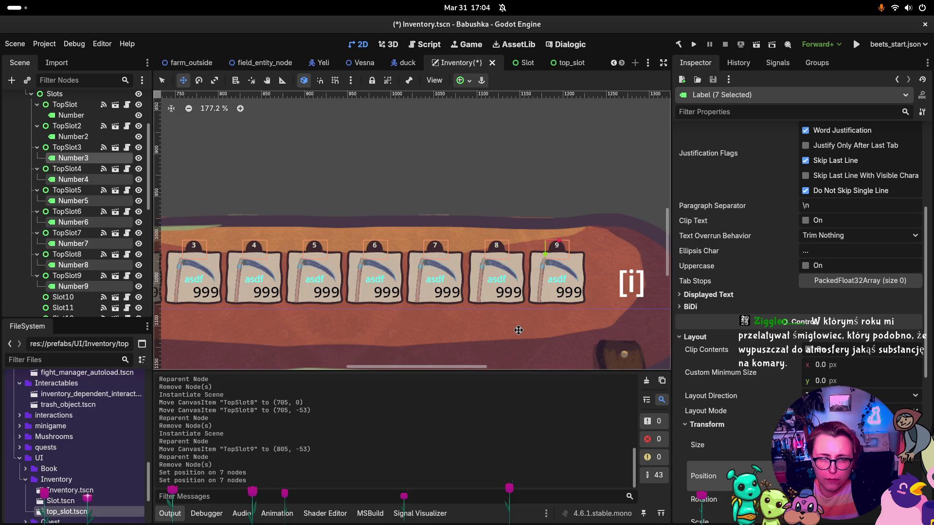
# Step: Select TopSlot5, save Inventory.tscn, then reselect the Inventory node to show Header Slots
pyautogui.click(67, 190)
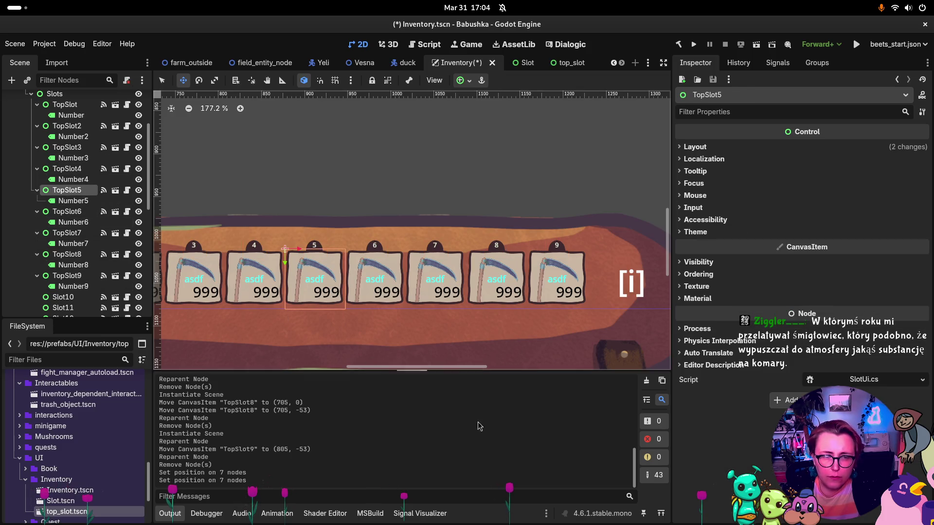
pyautogui.scroll(-5, 495, 270)
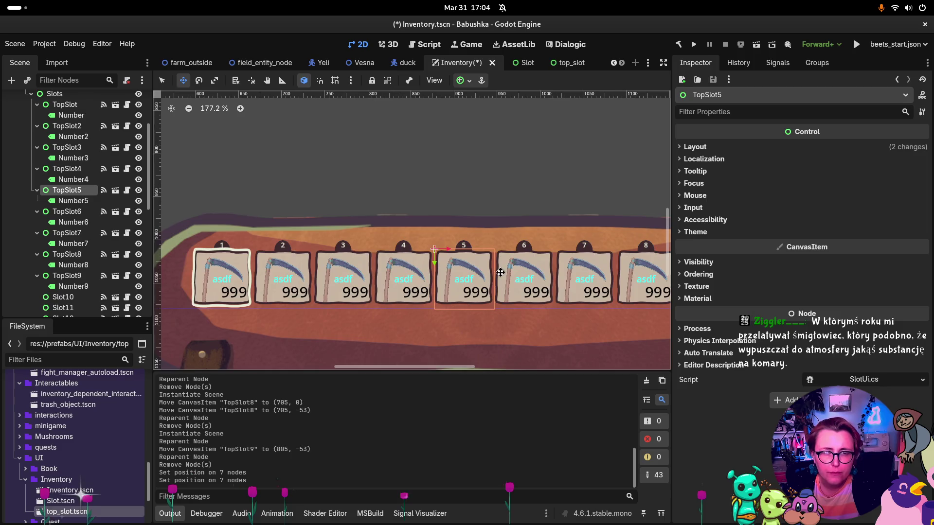
pyautogui.scroll(3, 537, 243)
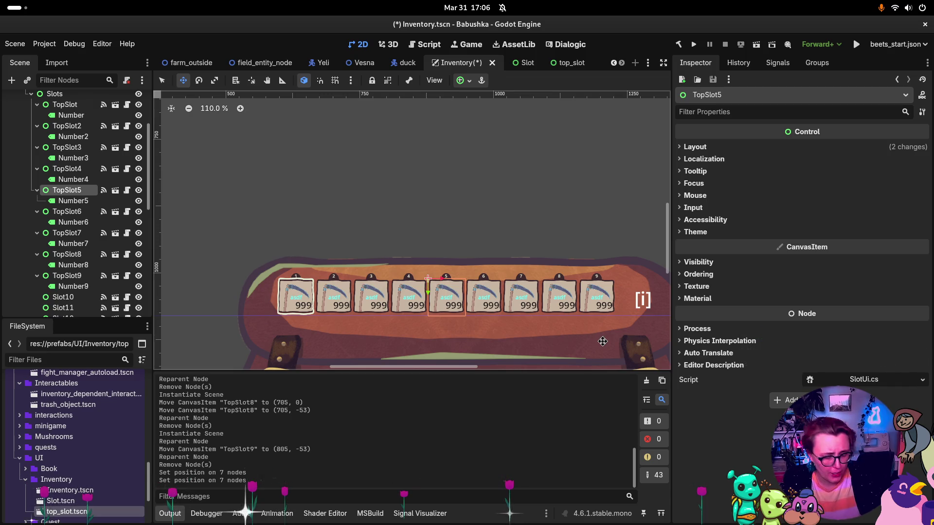
pyautogui.hotkey('ctrl', 's')
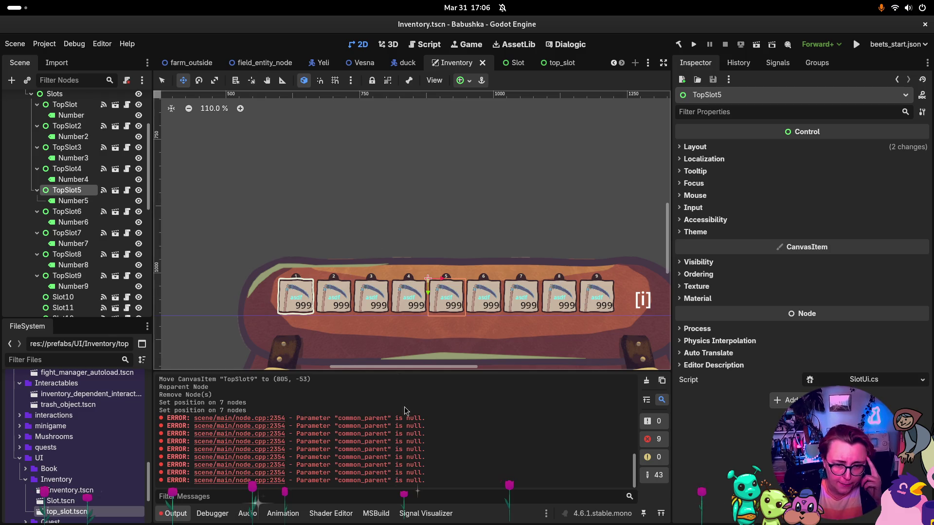
pyautogui.scroll(5, 87, 154)
pyautogui.click(44, 120)
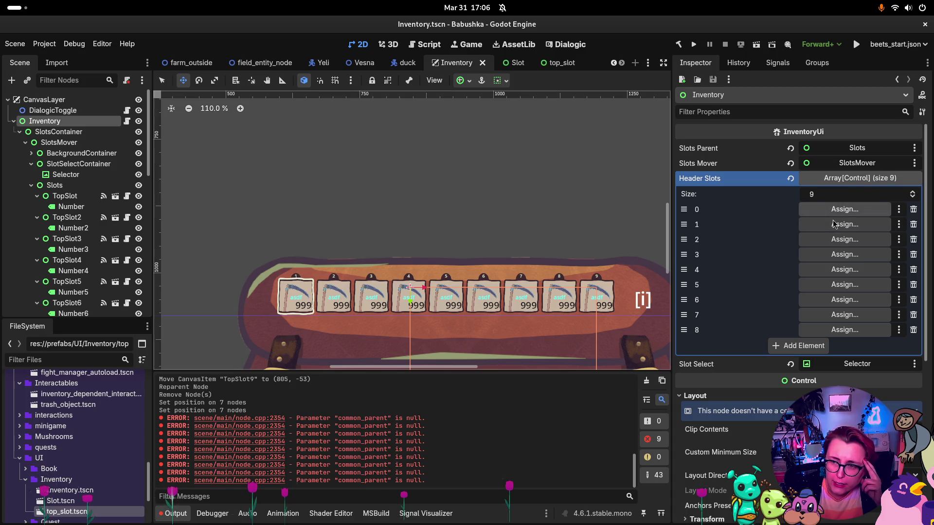
# Step: Drag TopSlot through TopSlot5 into Header Slots elements 0–4
pyautogui.moveTo(65, 196); pyautogui.dragTo(851, 214)
pyautogui.moveTo(66, 216); pyautogui.dragTo(844, 224)
pyautogui.moveTo(58, 237); pyautogui.dragTo(817, 240)
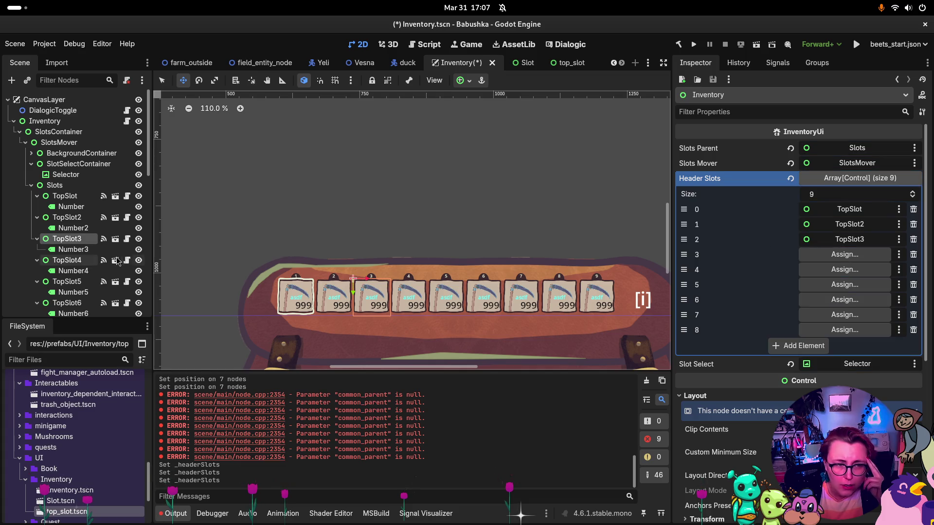
pyautogui.moveTo(66, 260); pyautogui.dragTo(848, 255)
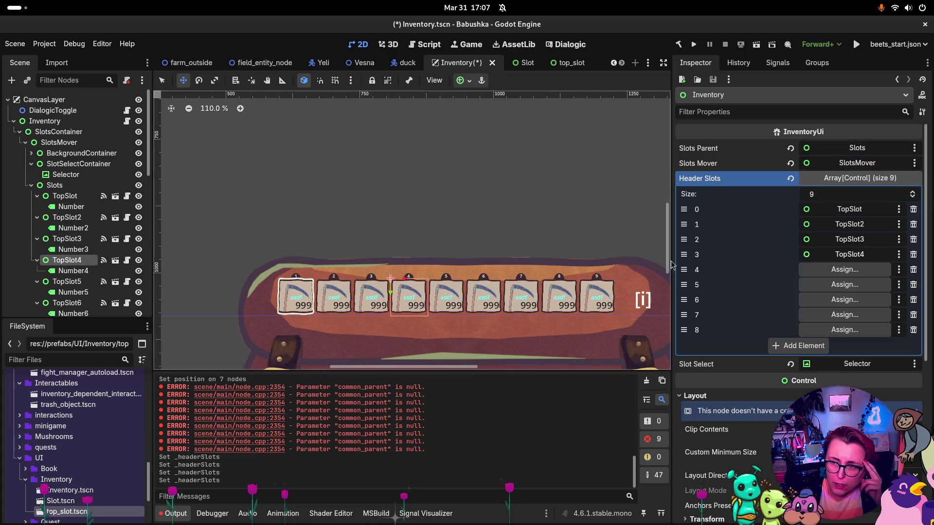
pyautogui.moveTo(66, 281)
pyautogui.mouseDown()
pyautogui.moveTo(775, 284)
pyautogui.moveTo(871, 270)
pyautogui.moveTo(848, 269)
pyautogui.mouseUp()
pyautogui.scroll(-2, 81, 248)
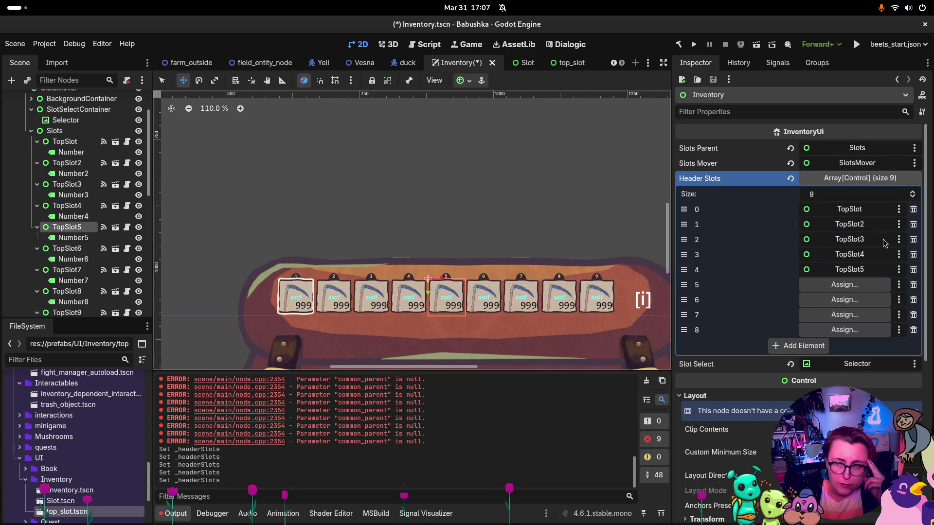
pyautogui.scroll(-4, 885, 243)
# Step: Drag TopSlot6, TopSlot7 and TopSlot8 into Header Slots elements 5–7
pyautogui.moveTo(66, 248)
pyautogui.mouseDown()
pyautogui.moveTo(790, 218)
pyautogui.moveTo(846, 186)
pyautogui.mouseUp()
pyautogui.moveTo(67, 270); pyautogui.dragTo(845, 201)
pyautogui.moveTo(67, 291)
pyautogui.mouseDown()
pyautogui.moveTo(773, 217)
pyautogui.moveTo(844, 221)
pyautogui.mouseUp()
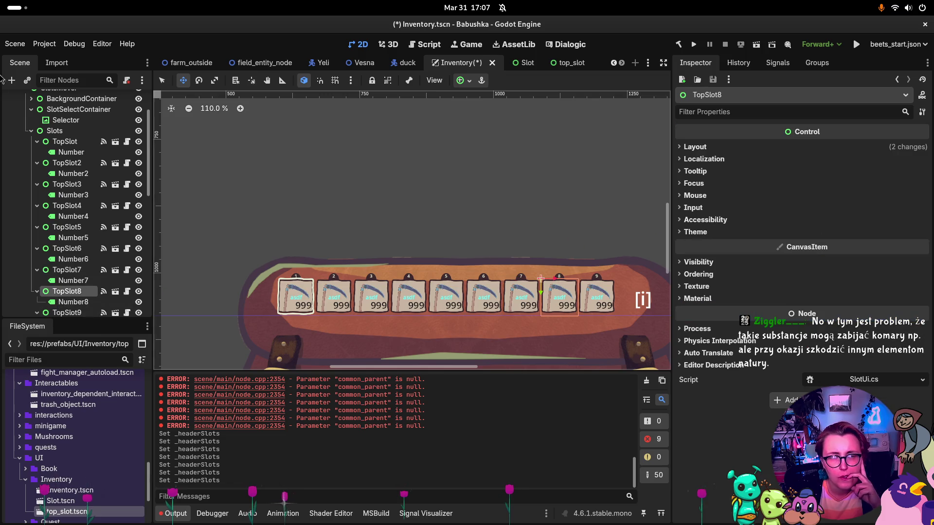
pyautogui.scroll(3, 76, 145)
pyautogui.click(43, 121)
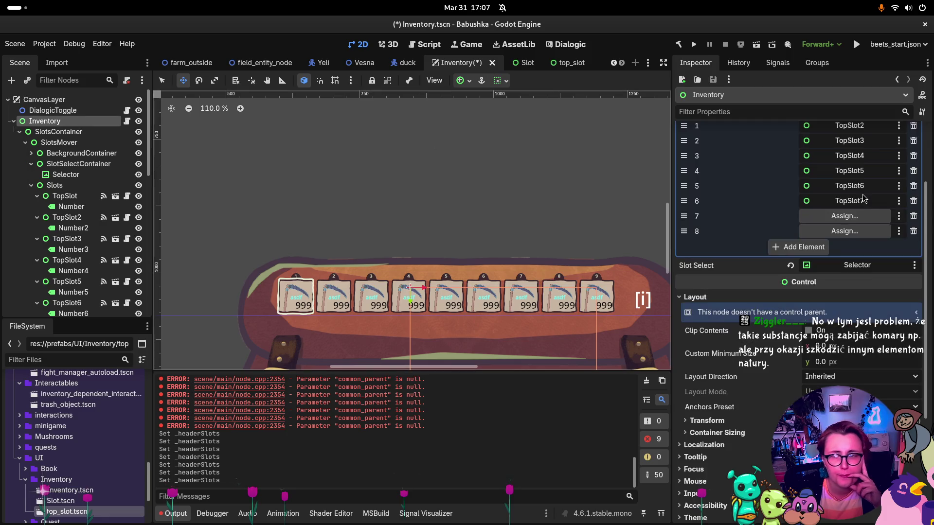
pyautogui.scroll(-3, 85, 234)
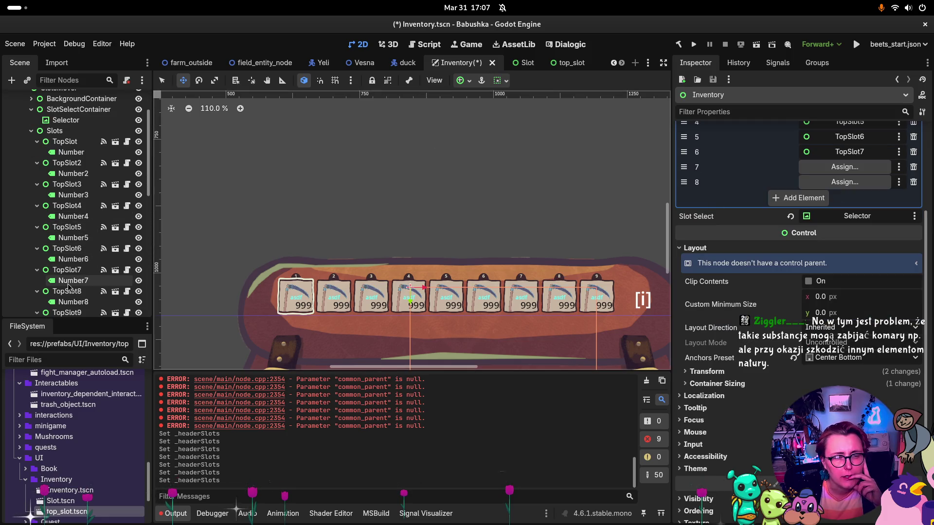
pyautogui.moveTo(66, 291)
pyautogui.mouseDown()
pyautogui.moveTo(749, 151)
pyautogui.moveTo(845, 167)
pyautogui.mouseUp()
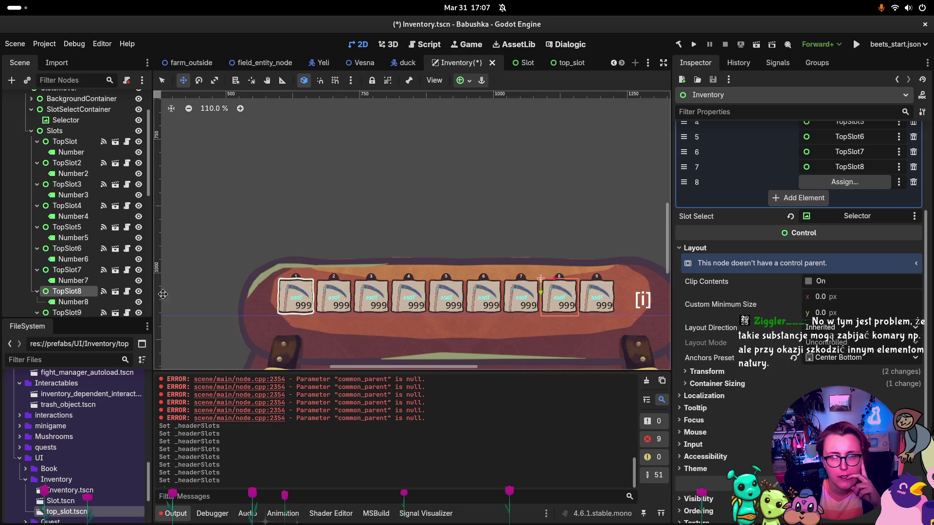
# Step: Assign TopSlot9 to the last Header Slots entry and save the Inventory scene
pyautogui.click(73, 302)
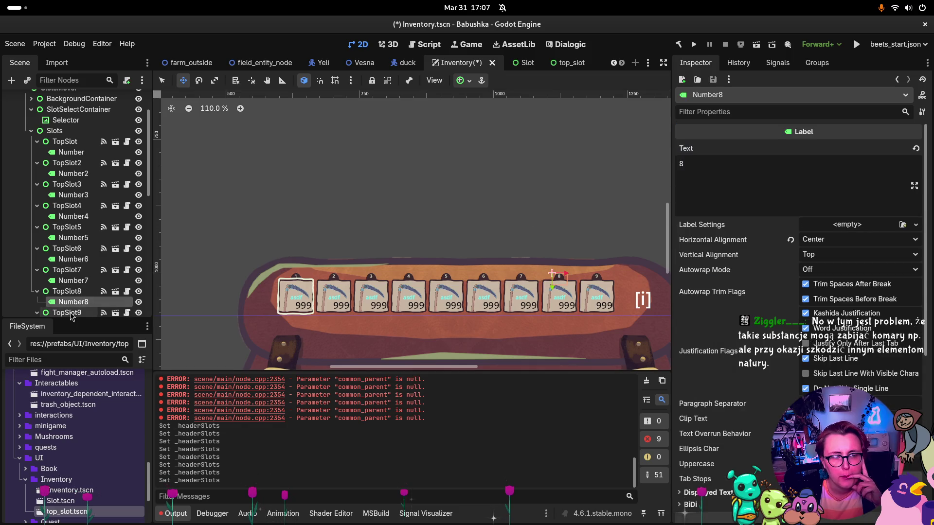
pyautogui.scroll(3, 85, 122)
pyautogui.click(80, 121)
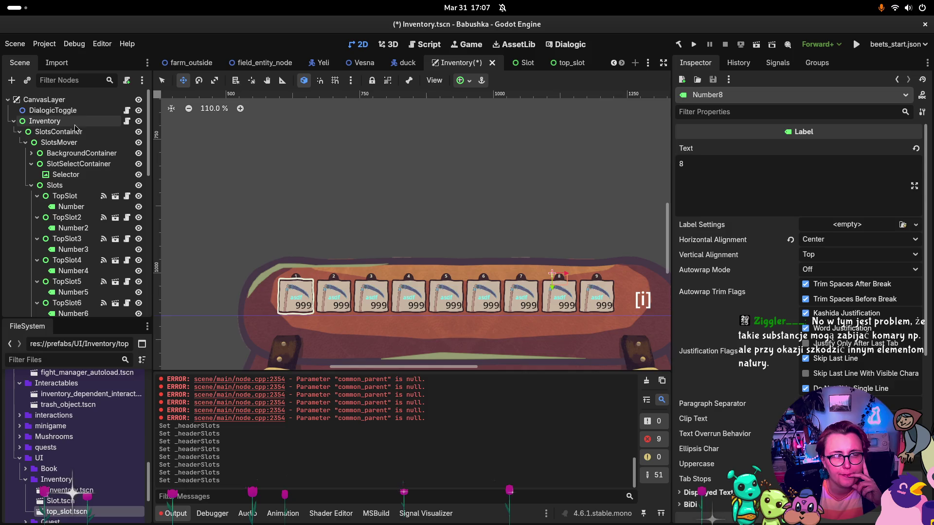
pyautogui.scroll(-4, 83, 234)
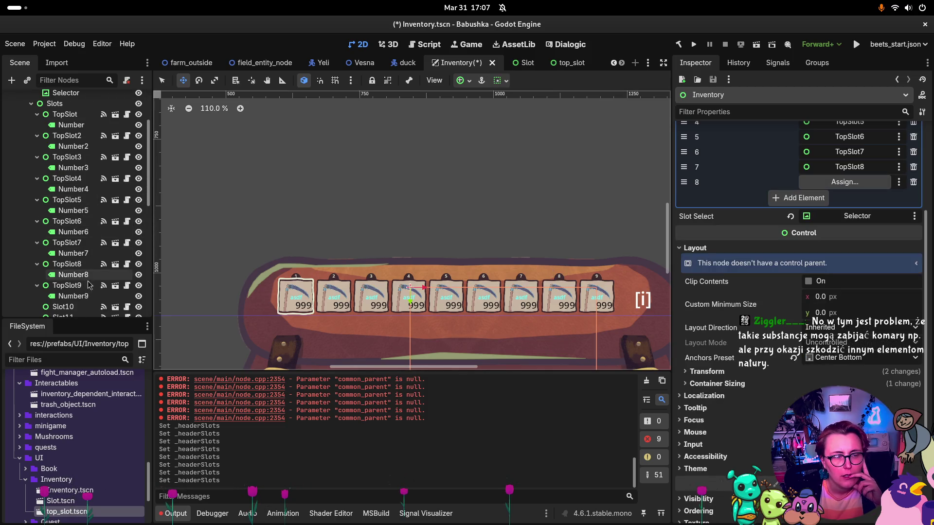
pyautogui.moveTo(79, 287); pyautogui.dragTo(844, 183)
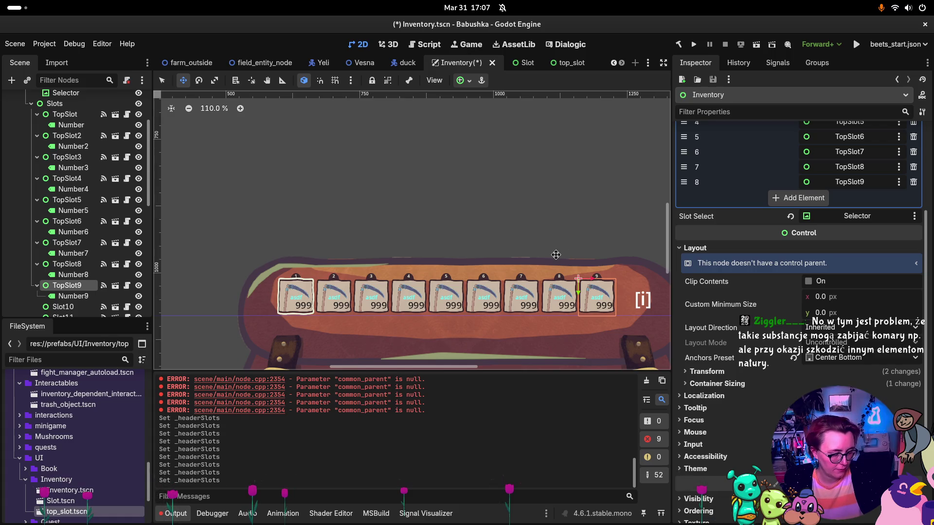
pyautogui.hotkey('ctrl', 's')
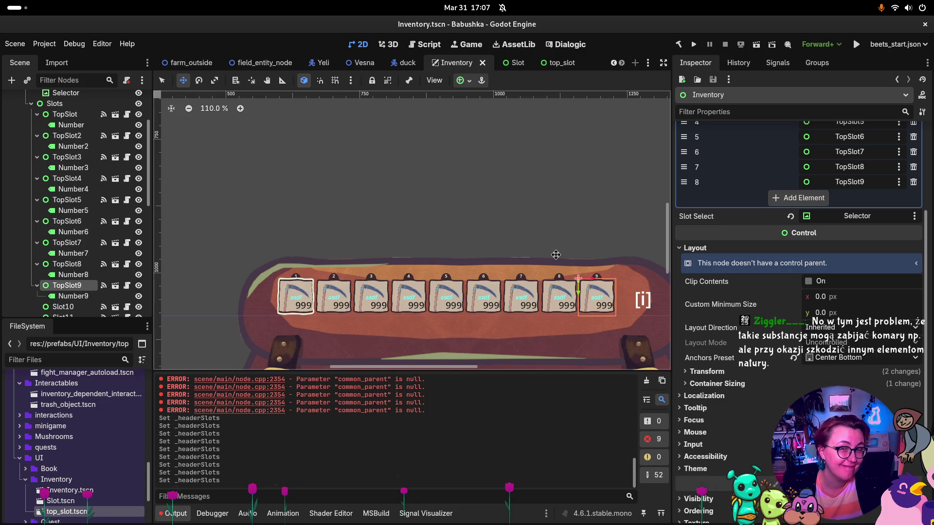
# Step: Clear the 'common_parent is null' errors from the Output panel
pyautogui.moveTo(370, 69)
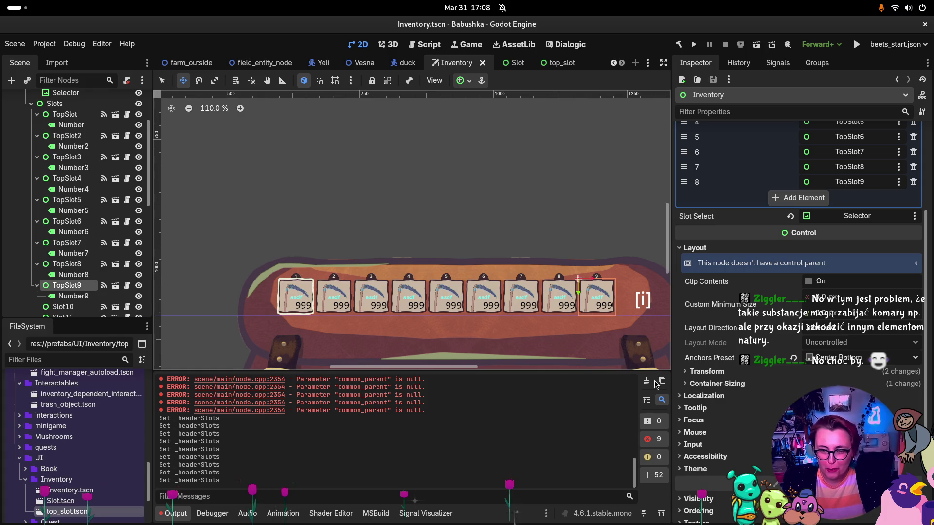
pyautogui.click(646, 382)
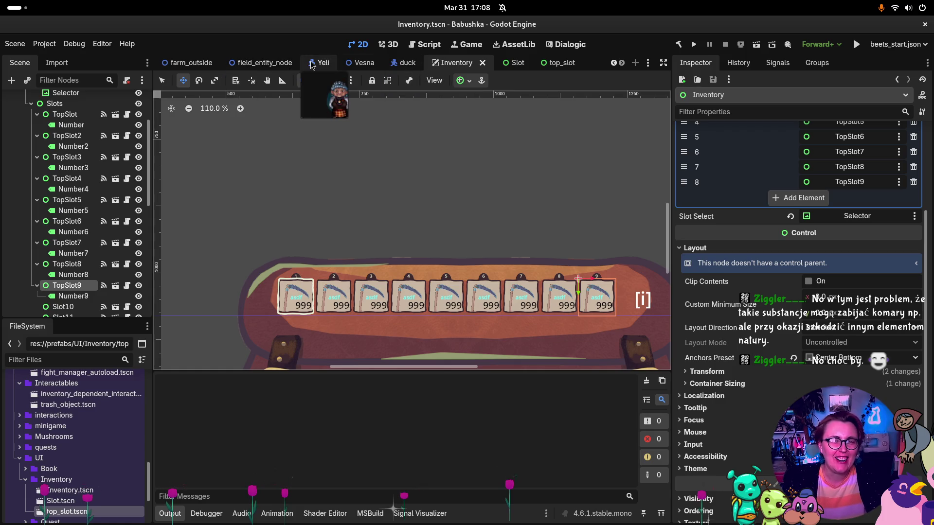
# Step: From the farm_outside scene, clear the output, run the project and start a New Game
pyautogui.click(190, 62)
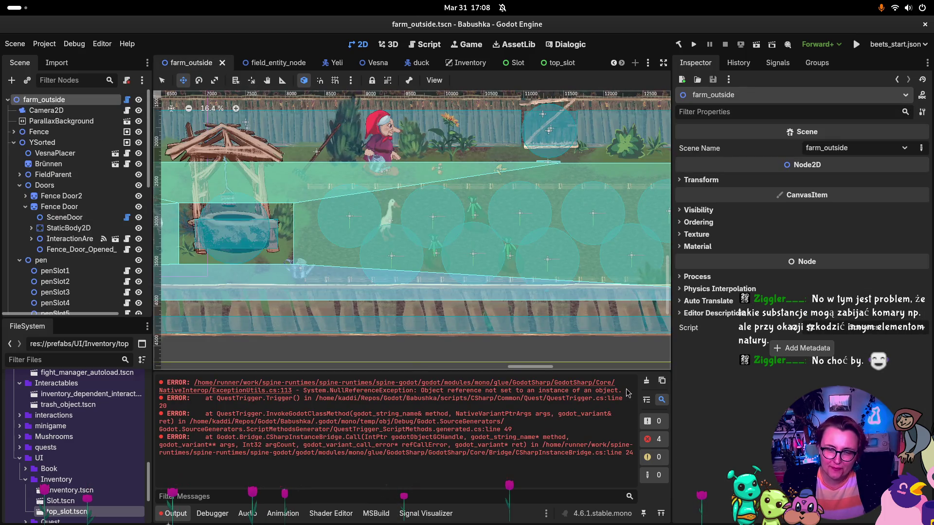
pyautogui.click(647, 381)
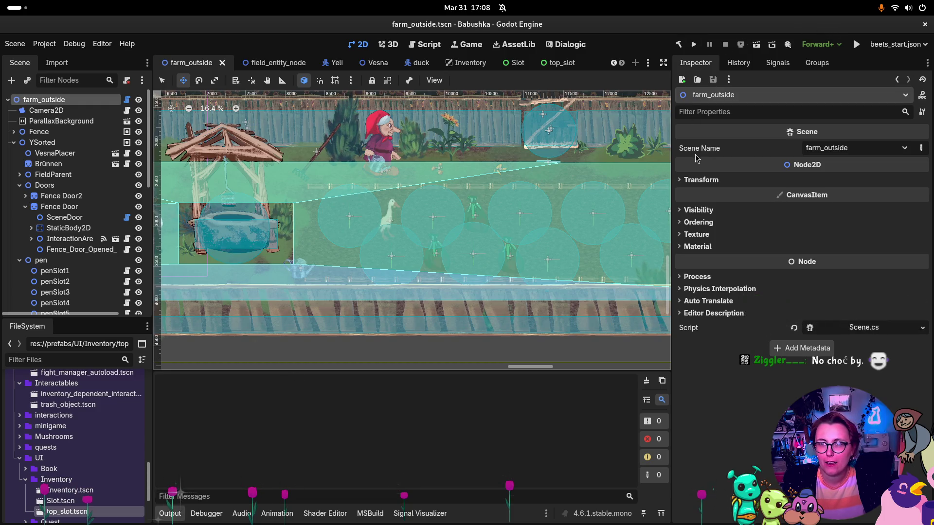
pyautogui.click(699, 43)
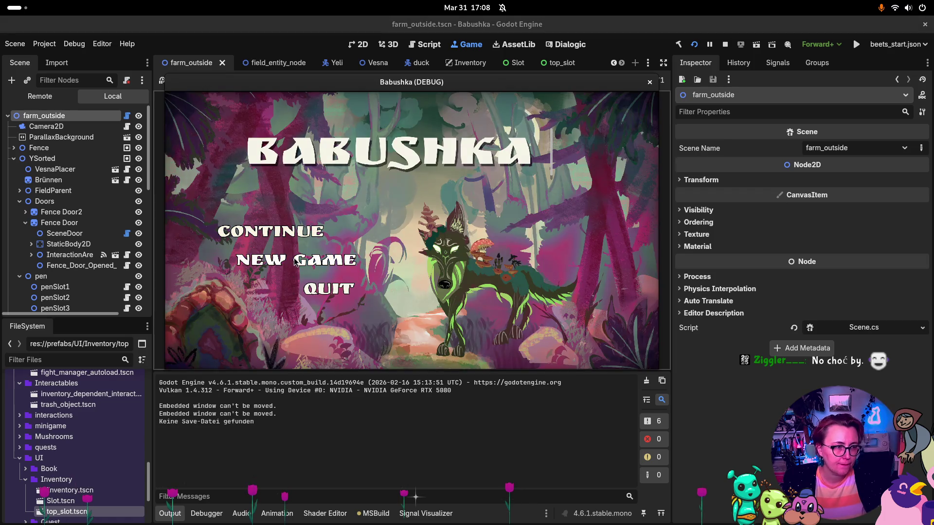
pyautogui.click(296, 262)
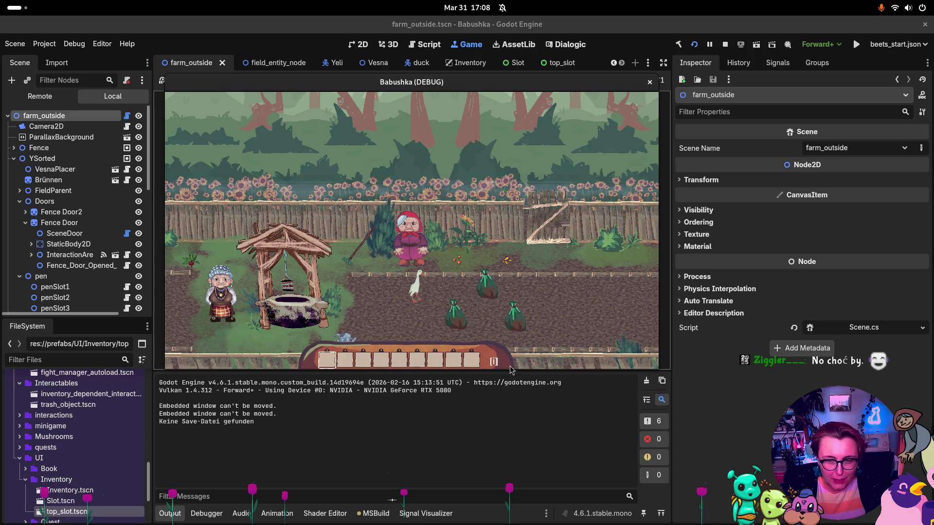
# Step: Walk Babushka over and pick up the seed and the second orange item
pyautogui.click(457, 261)
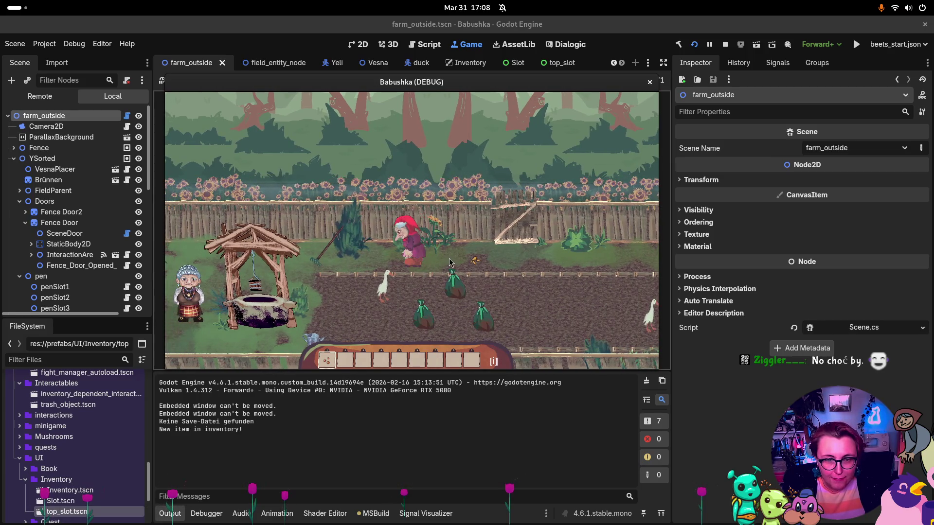
pyautogui.click(468, 263)
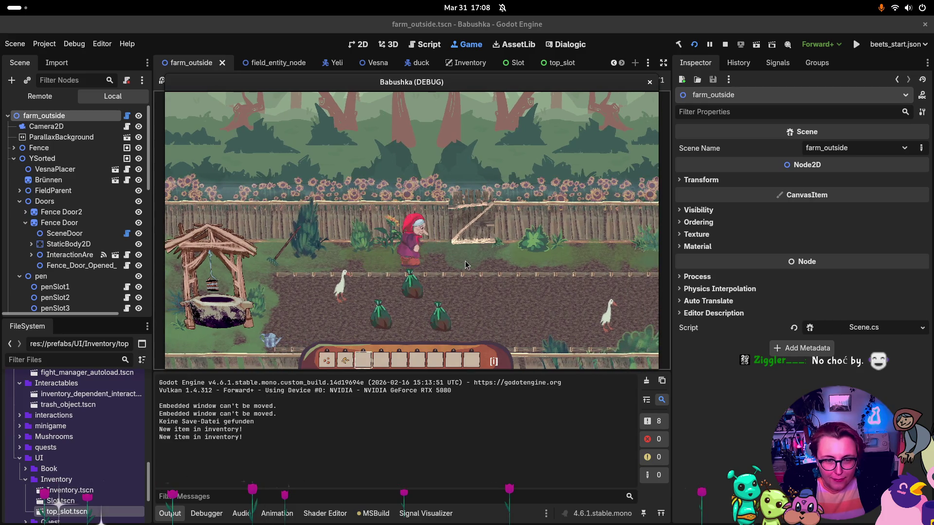
pyautogui.scroll(-4, 465, 260)
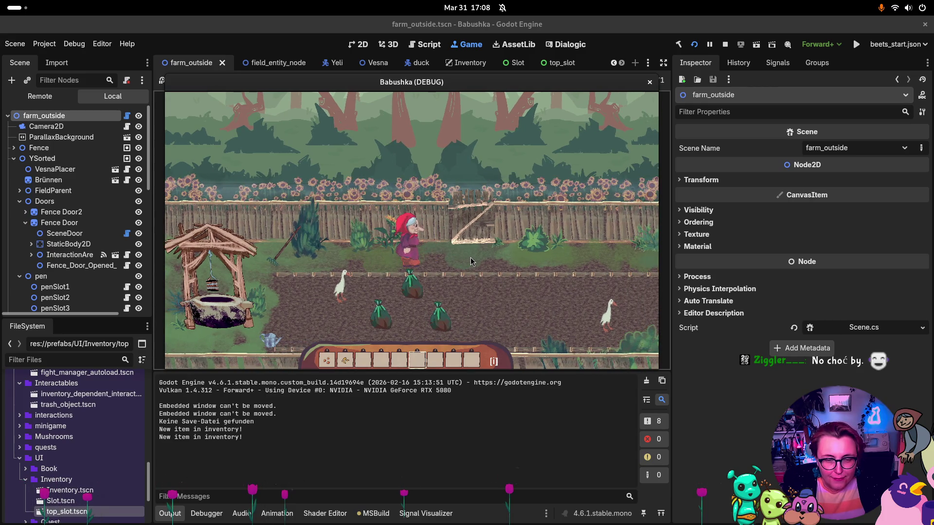
pyautogui.scroll(-3, 470, 261)
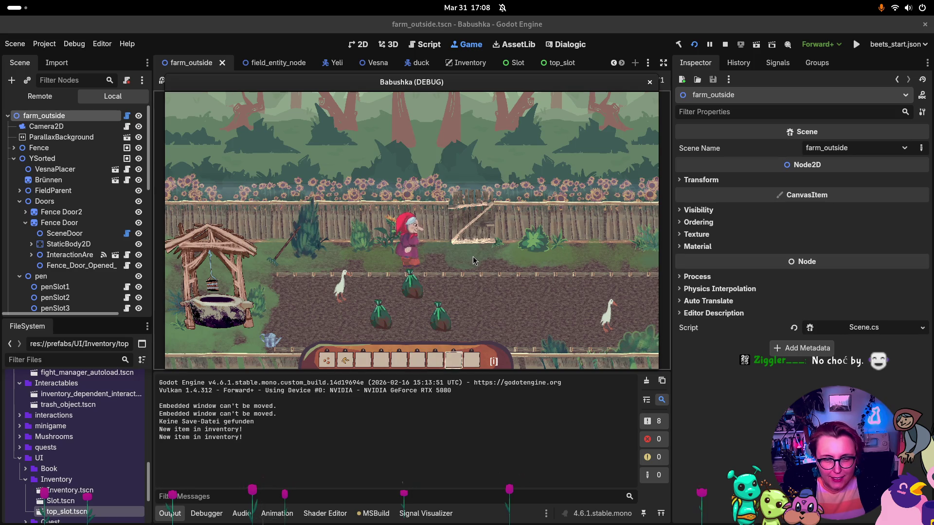
pyautogui.scroll(-2, 476, 260)
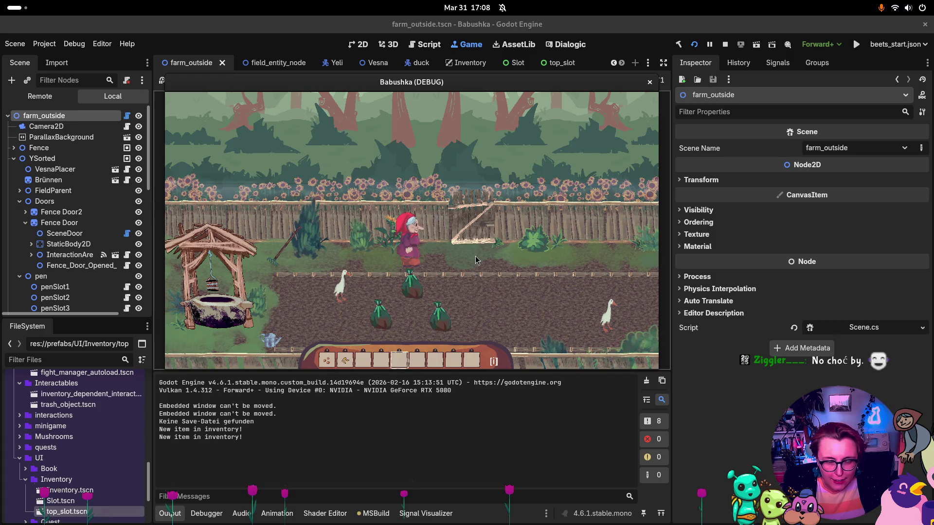
# Step: Open the backpack inventory, test backpack slots and hotbar slots 2–4, then close it
pyautogui.press('i')
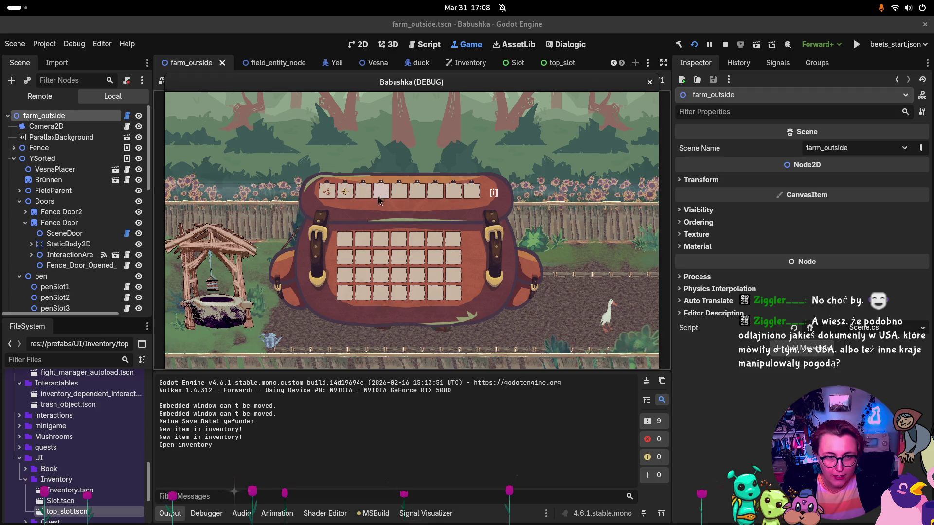
pyautogui.click(344, 238)
pyautogui.click(366, 243)
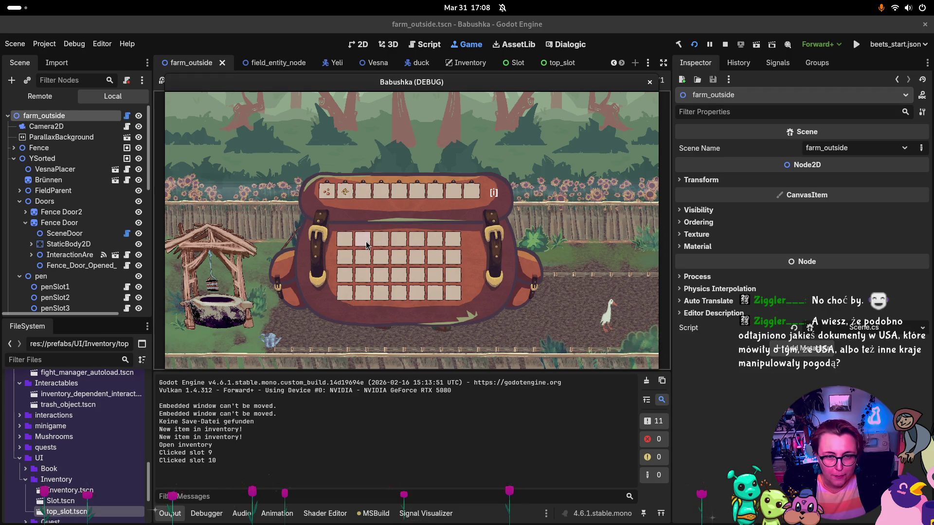
pyautogui.click(368, 243)
pyautogui.click(370, 195)
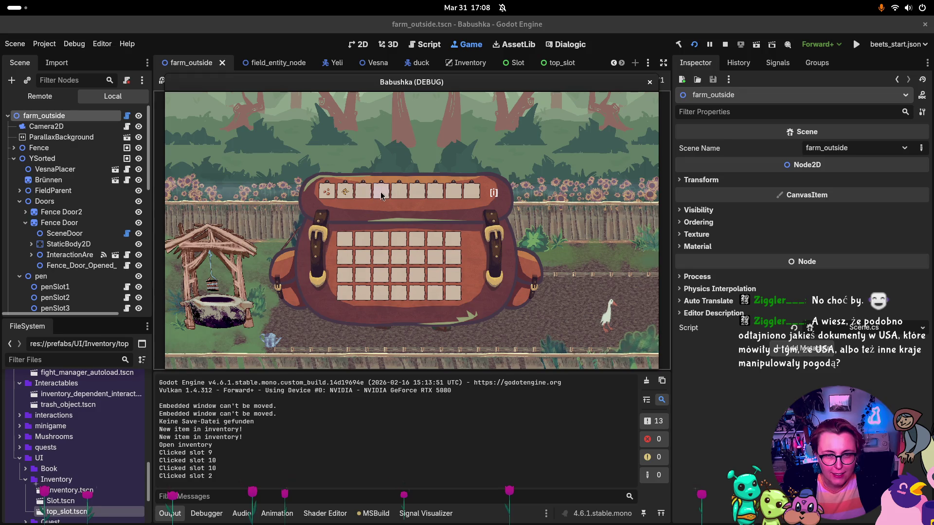
pyautogui.click(381, 195)
pyautogui.click(401, 196)
pyautogui.press('i')
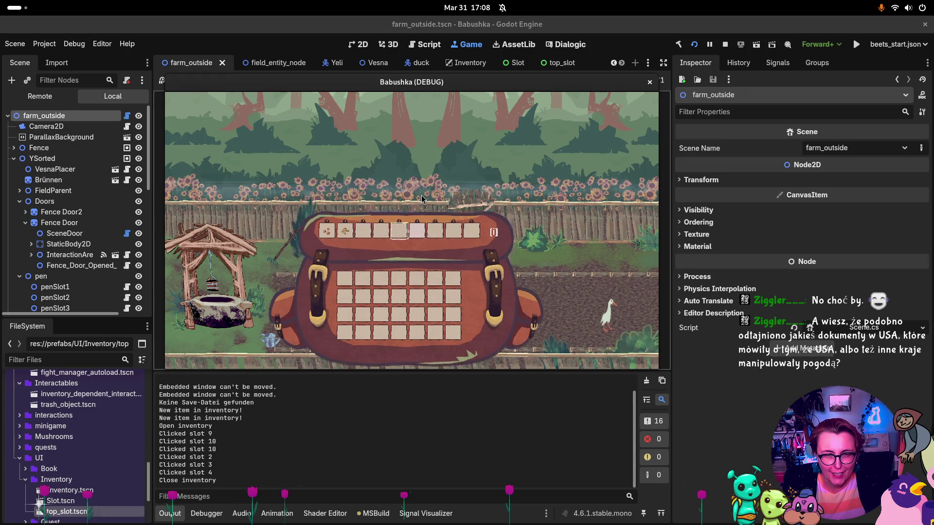
# Step: Test the in-game hotbar slots, stop the game and return to the Inventory scene
pyautogui.click(382, 361)
pyautogui.click(364, 361)
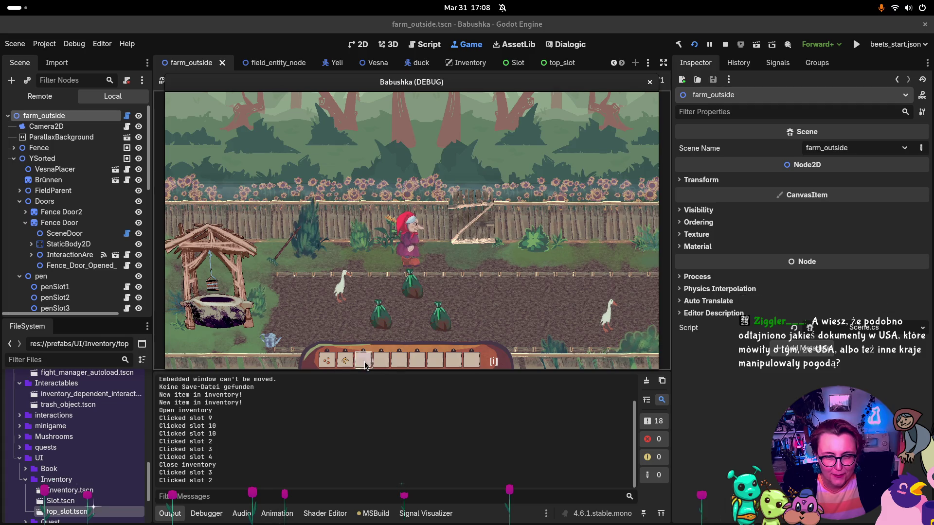
pyautogui.click(724, 45)
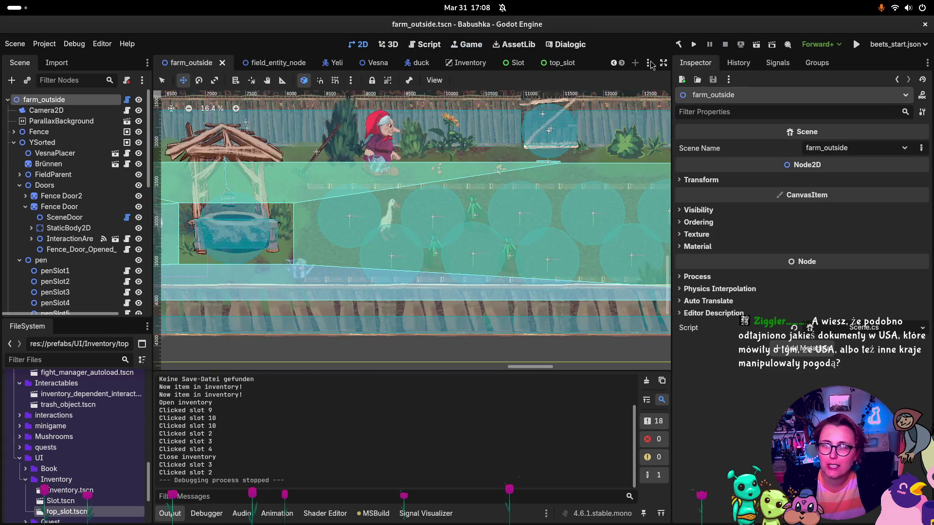
pyautogui.click(468, 64)
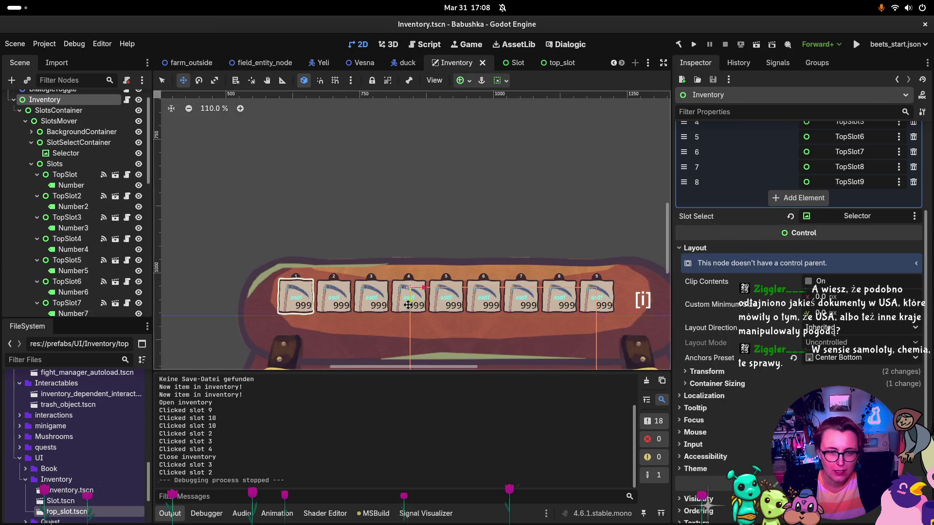